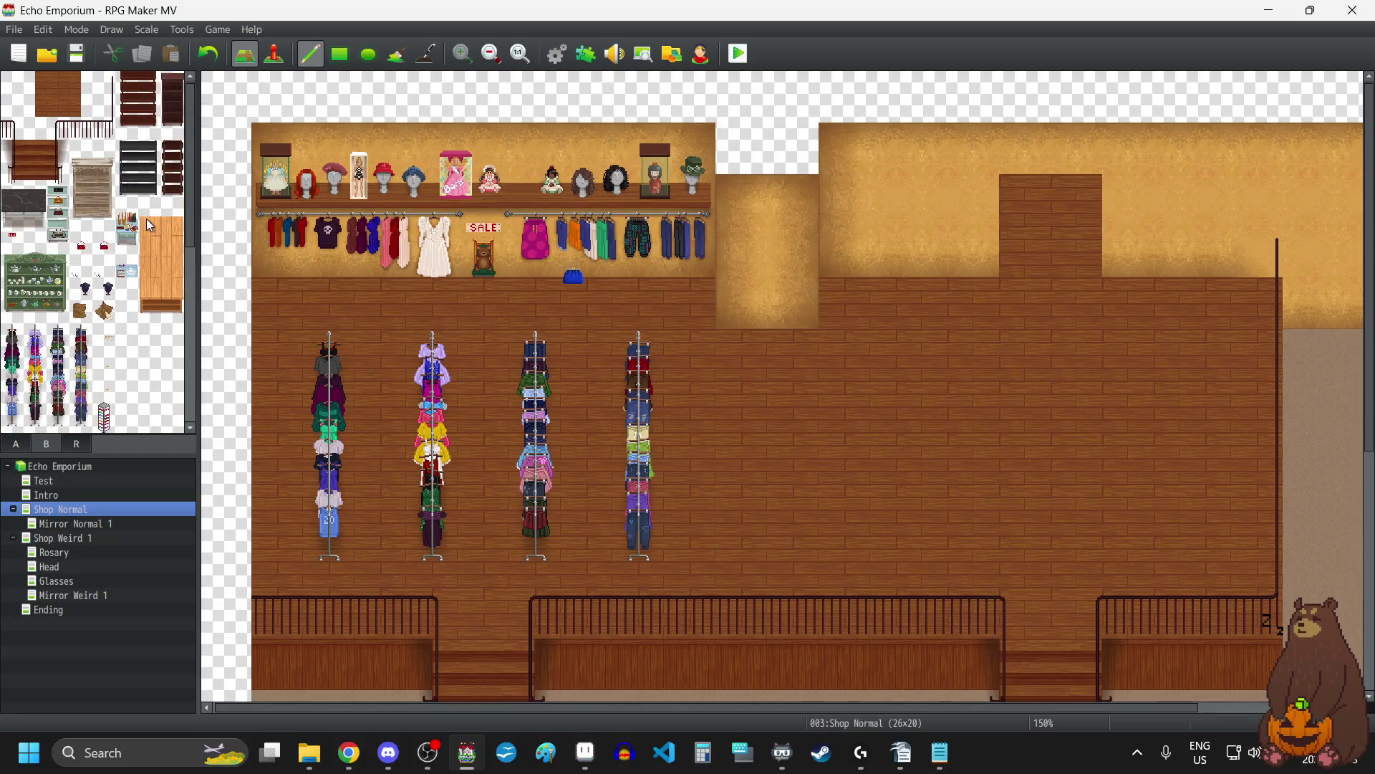
# Stamp the tall light-wood table from tileset B onto the beige floor right of the raised area.
pyautogui.moveTo(148, 222)
pyautogui.mouseDown()
pyautogui.moveTo(171, 246)
pyautogui.moveTo(175, 305)
pyautogui.mouseUp()
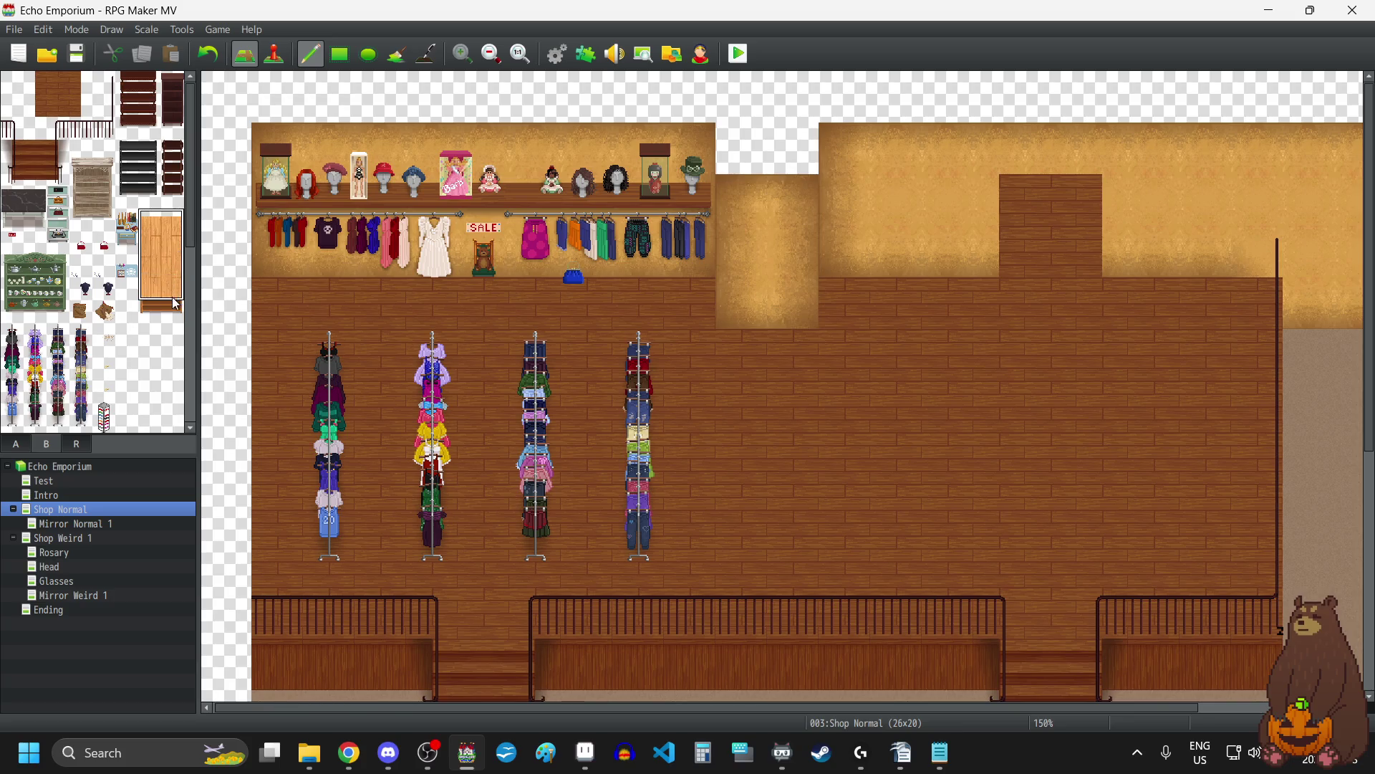
pyautogui.scroll(-5, 526, 331)
pyautogui.scroll(3, 527, 337)
pyautogui.click(494, 55)
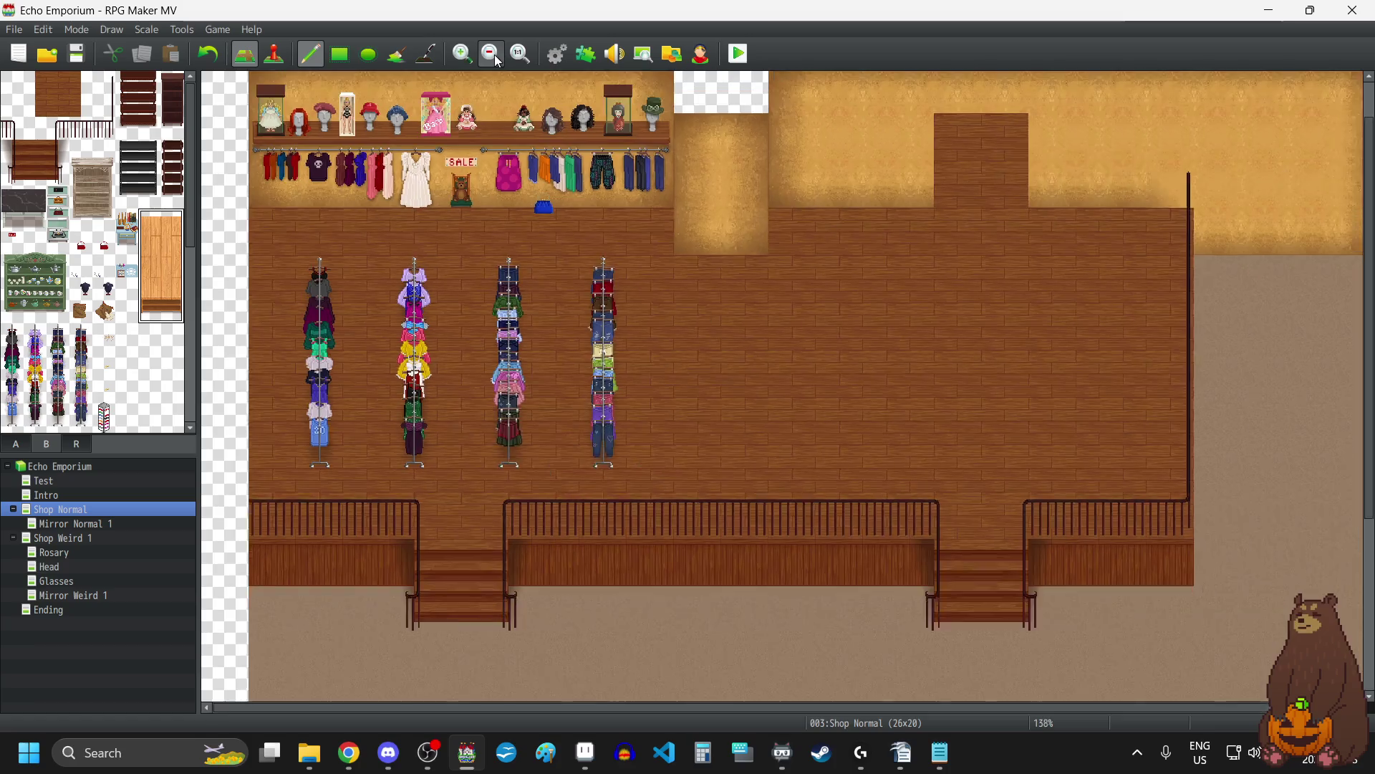
pyautogui.click(495, 54)
pyautogui.click(968, 304)
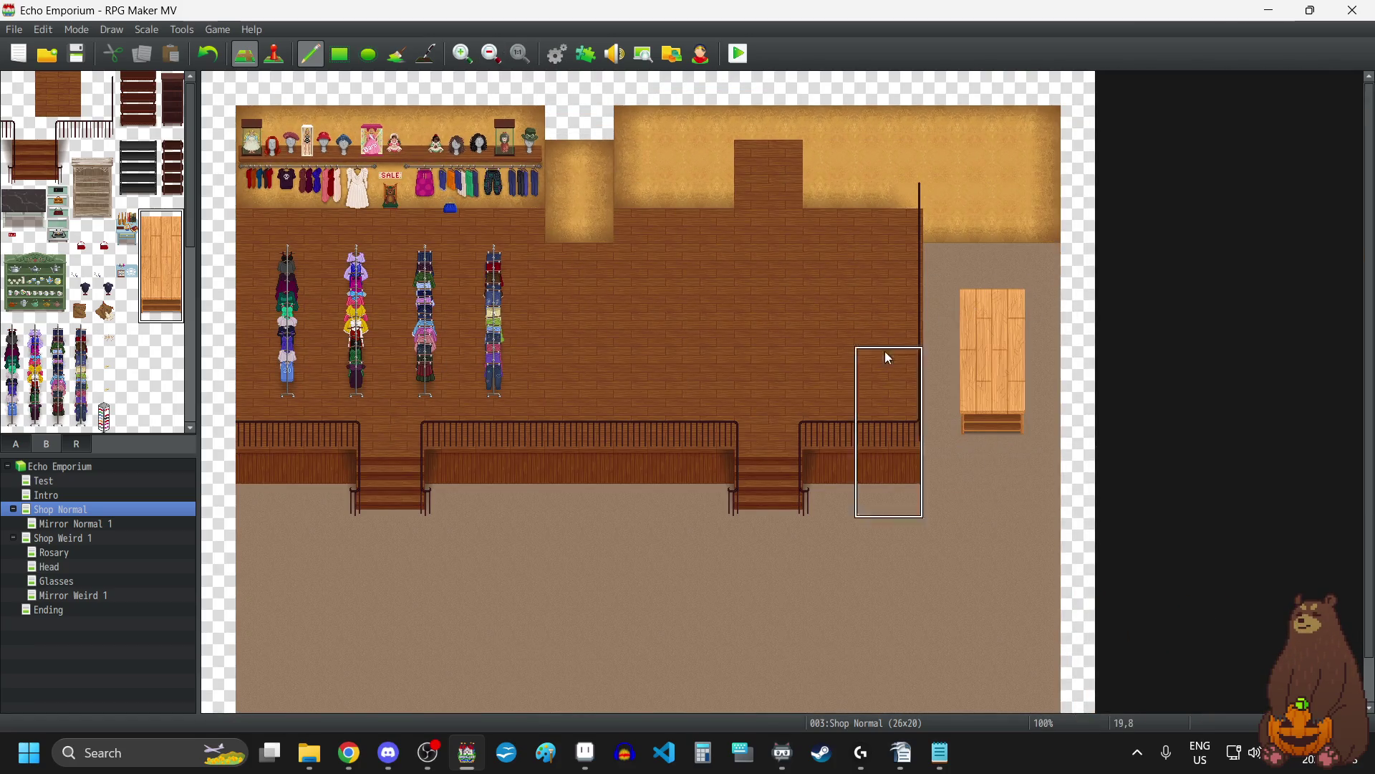
pyautogui.rightClick(716, 341)
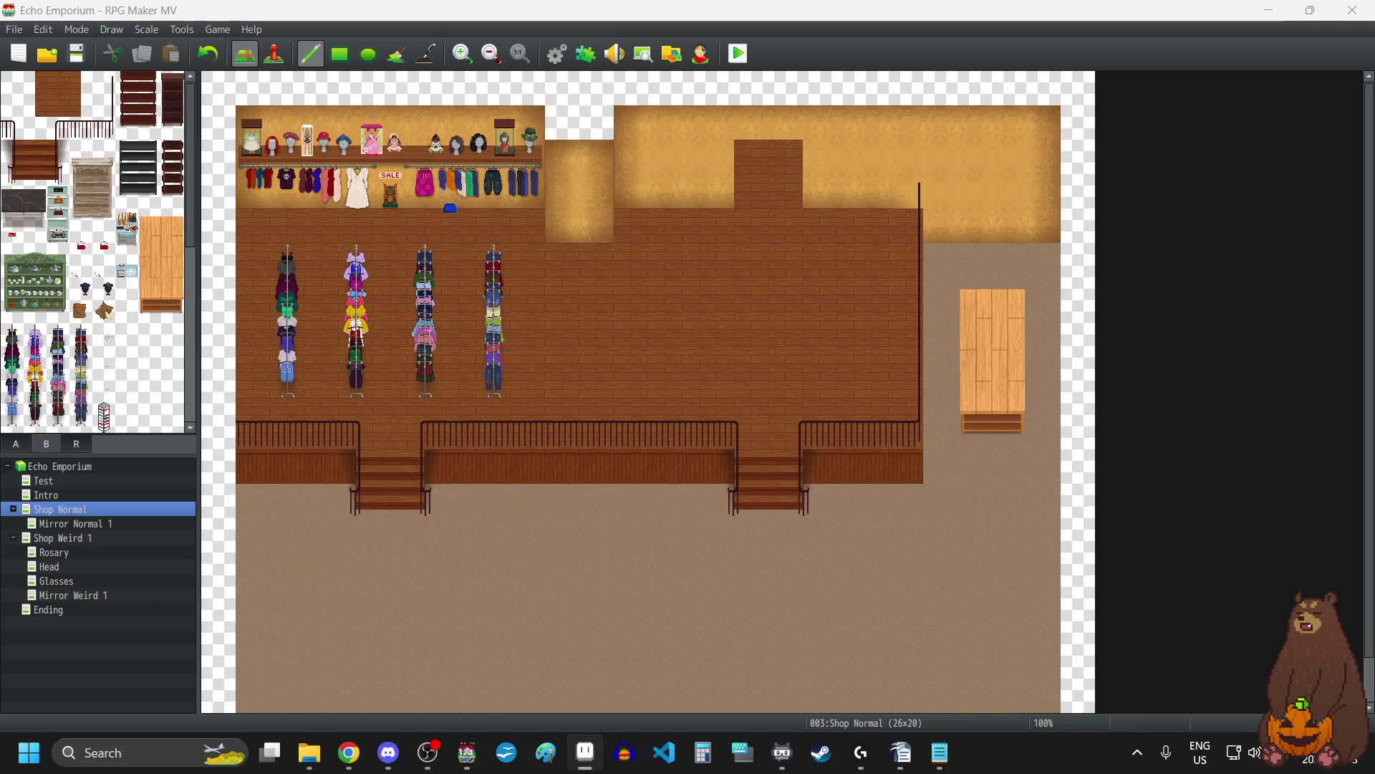
pyautogui.click(605, 355)
pyautogui.scroll(-3, 133, 369)
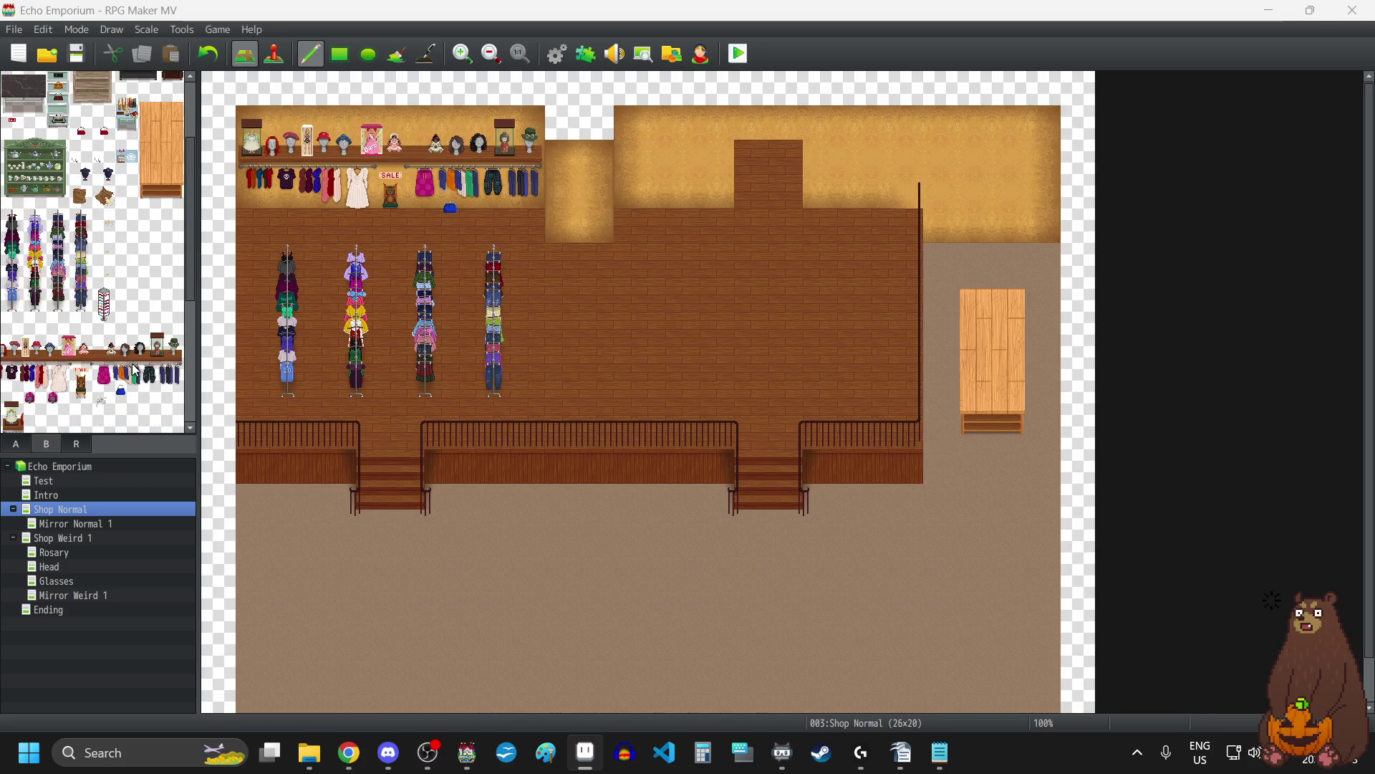
pyautogui.scroll(-3, 134, 371)
pyautogui.scroll(6, 132, 363)
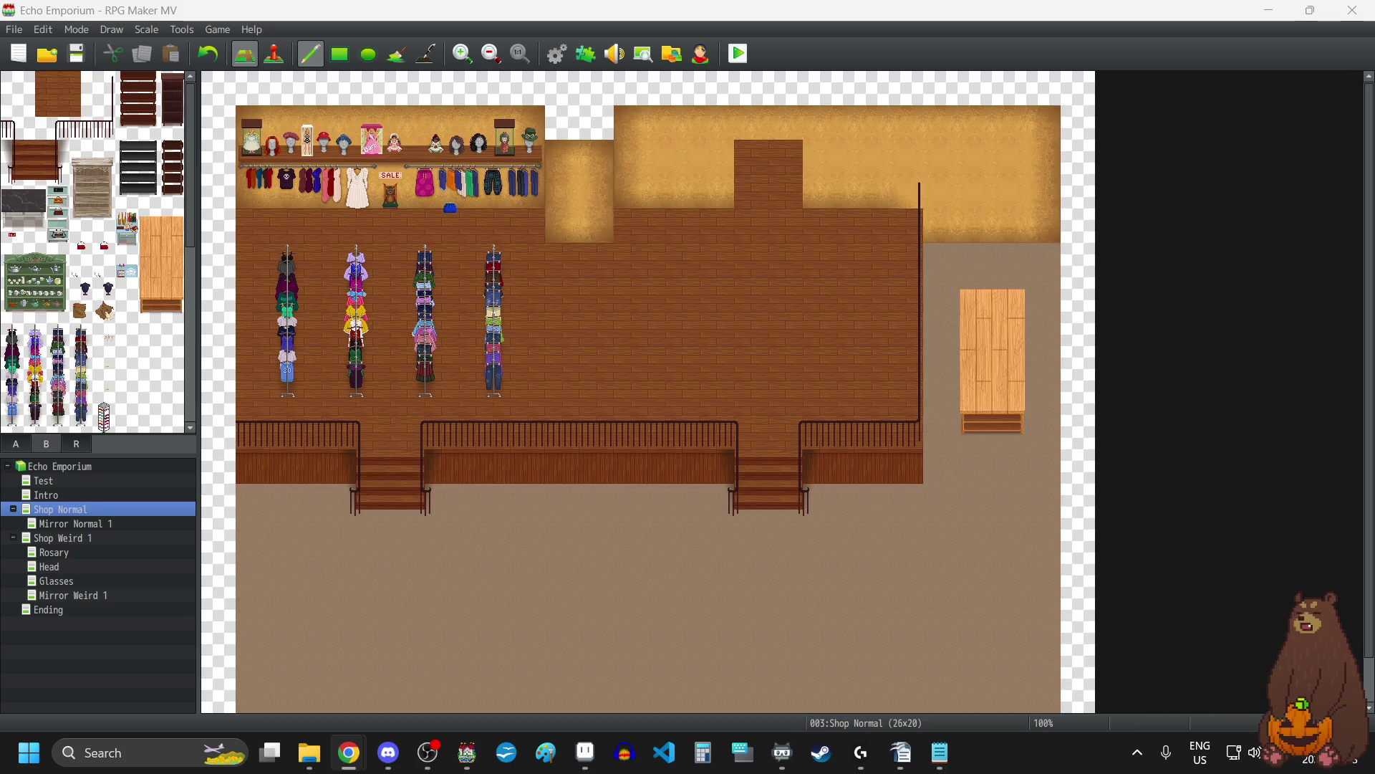
pyautogui.scroll(-1, 141, 355)
# Try a one-row dark counter strip in the bottom-right corner, then undo it.
pyautogui.scroll(-5, 138, 349)
pyautogui.click(175, 352)
pyautogui.moveTo(180, 362); pyautogui.dragTo(128, 370)
pyautogui.moveTo(172, 353); pyautogui.dragTo(106, 361)
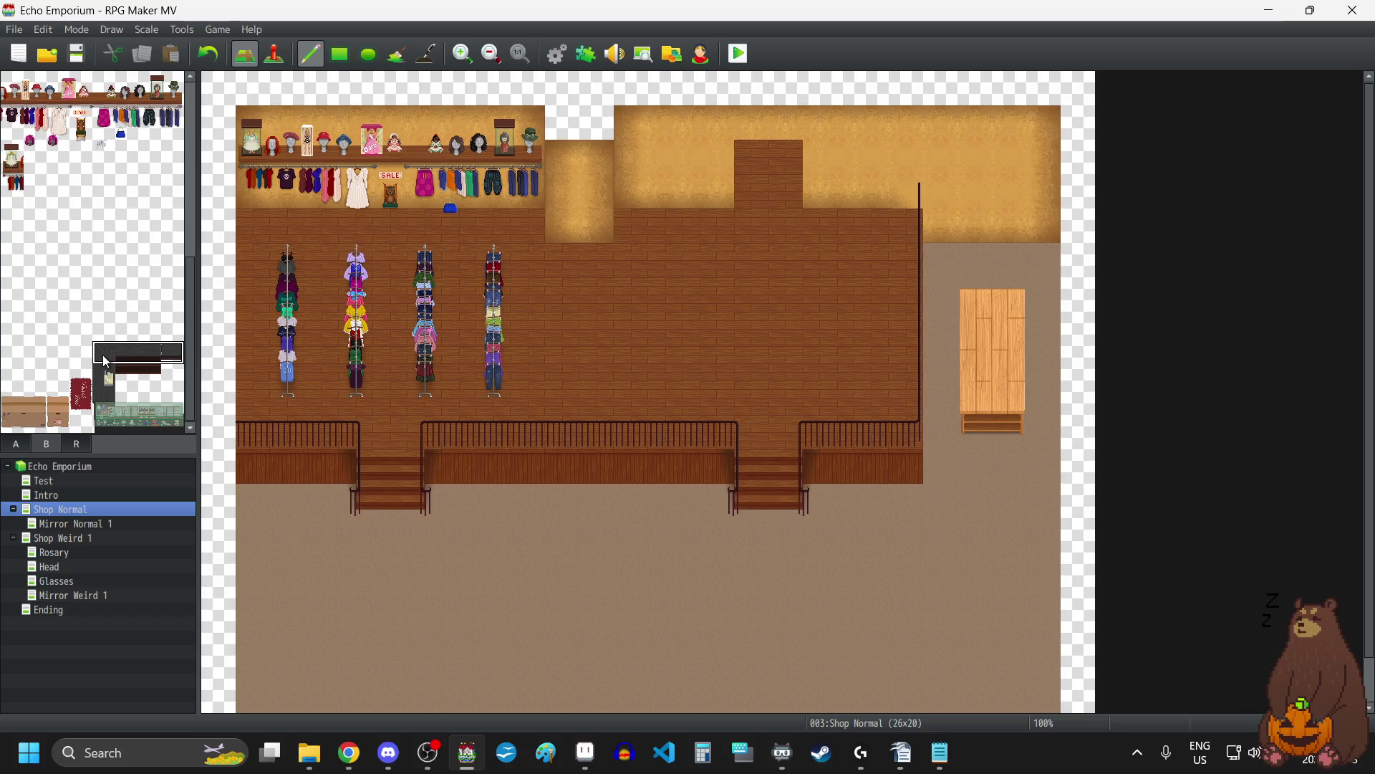
pyautogui.hotkey('alt', 'Tab')
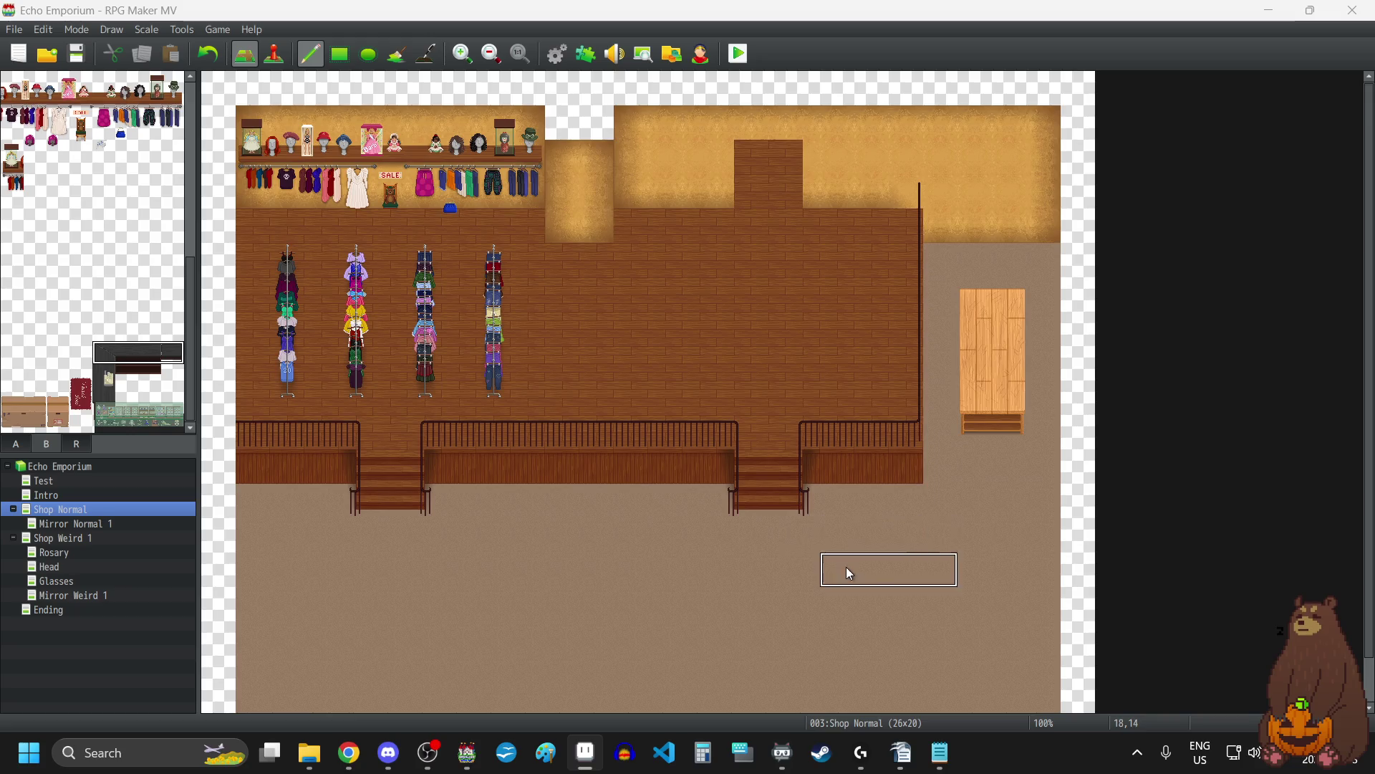
pyautogui.scroll(-2, 847, 565)
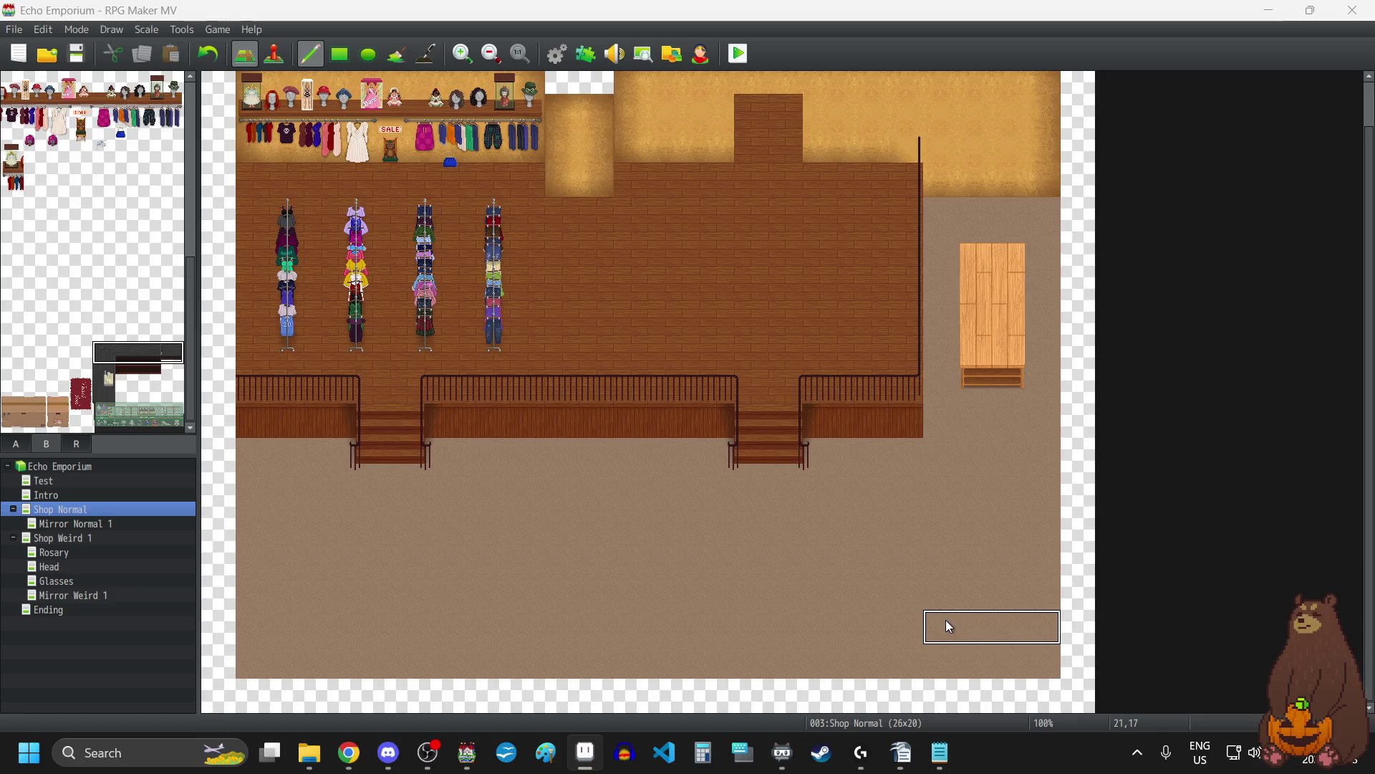
pyautogui.click(946, 621)
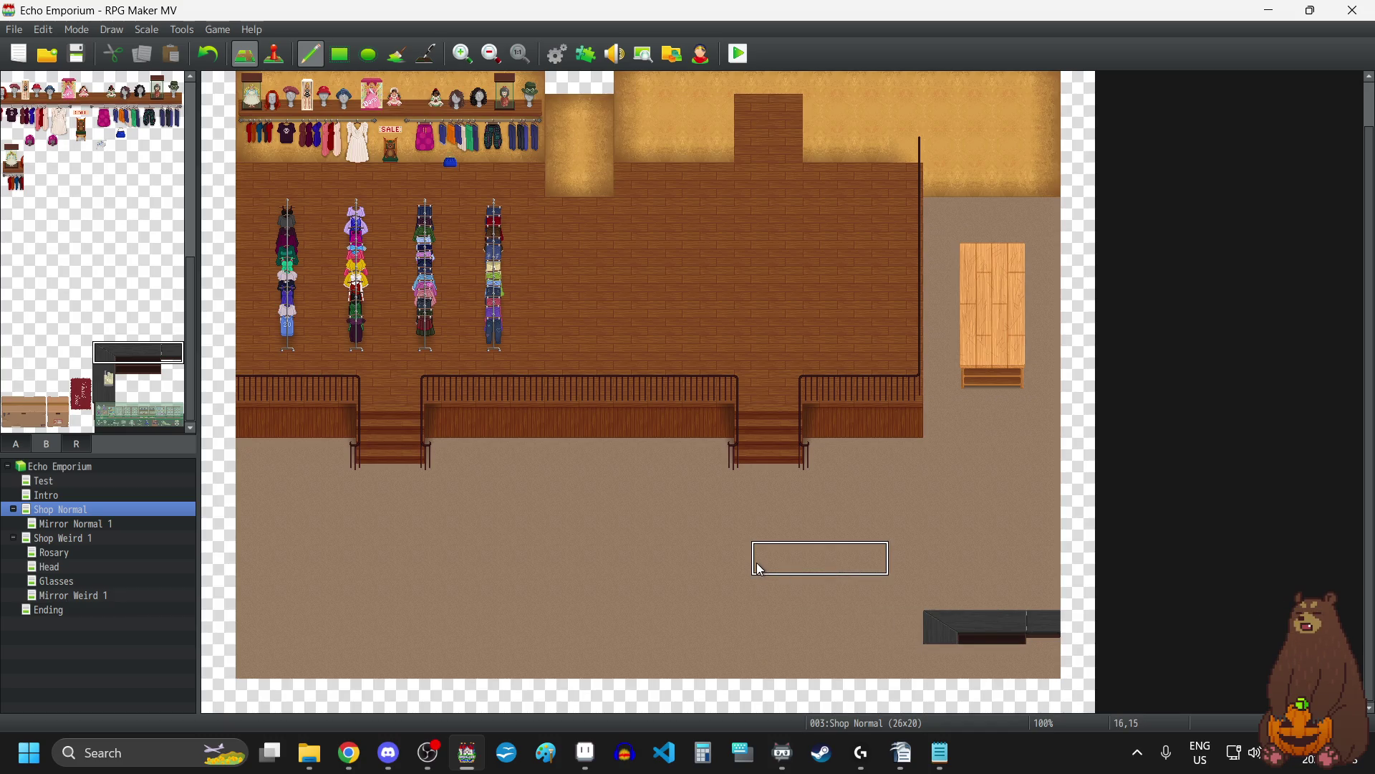
pyautogui.hotkey('ctrl', 'z')
# Place the glass display case in the bottom-right corner with a dark counter side piece above it.
pyautogui.click(180, 424)
pyautogui.moveTo(100, 426); pyautogui.dragTo(180, 393)
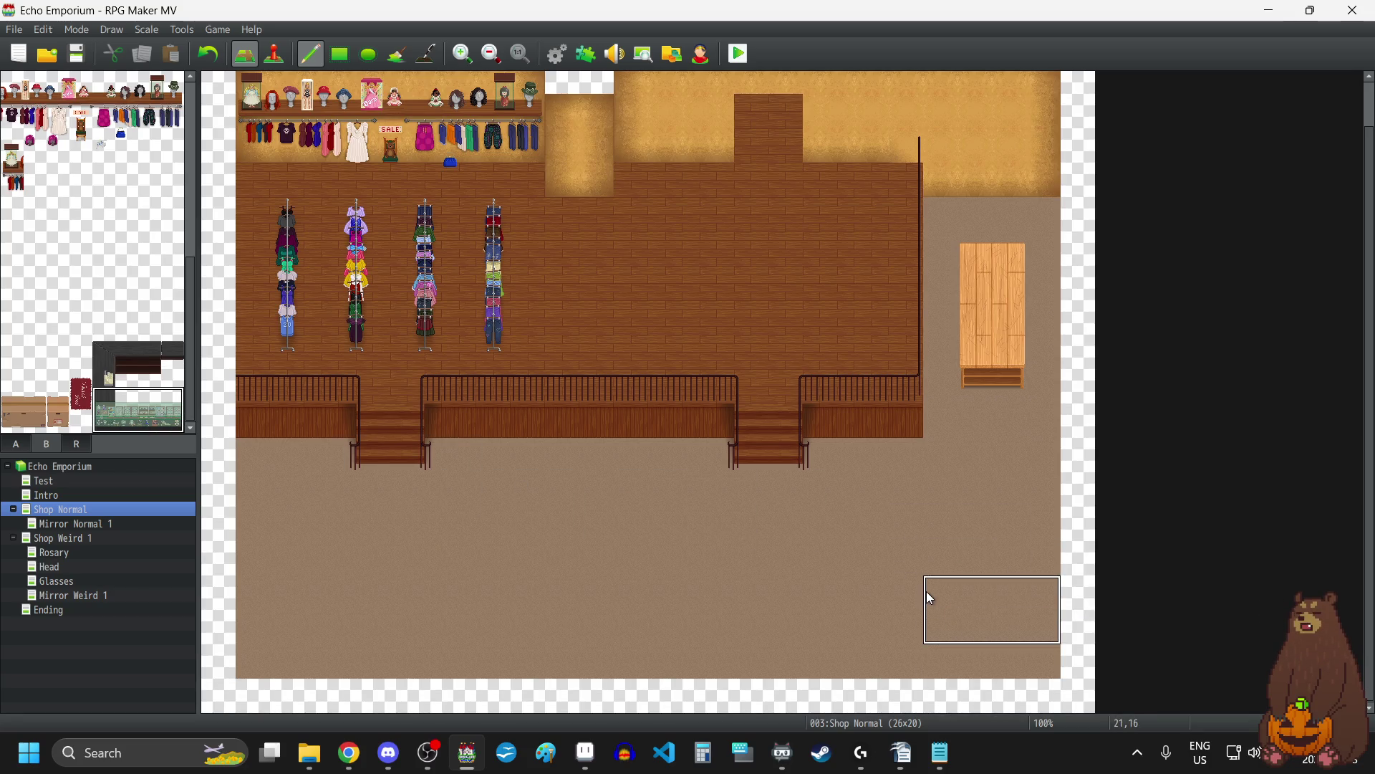
pyautogui.click(929, 595)
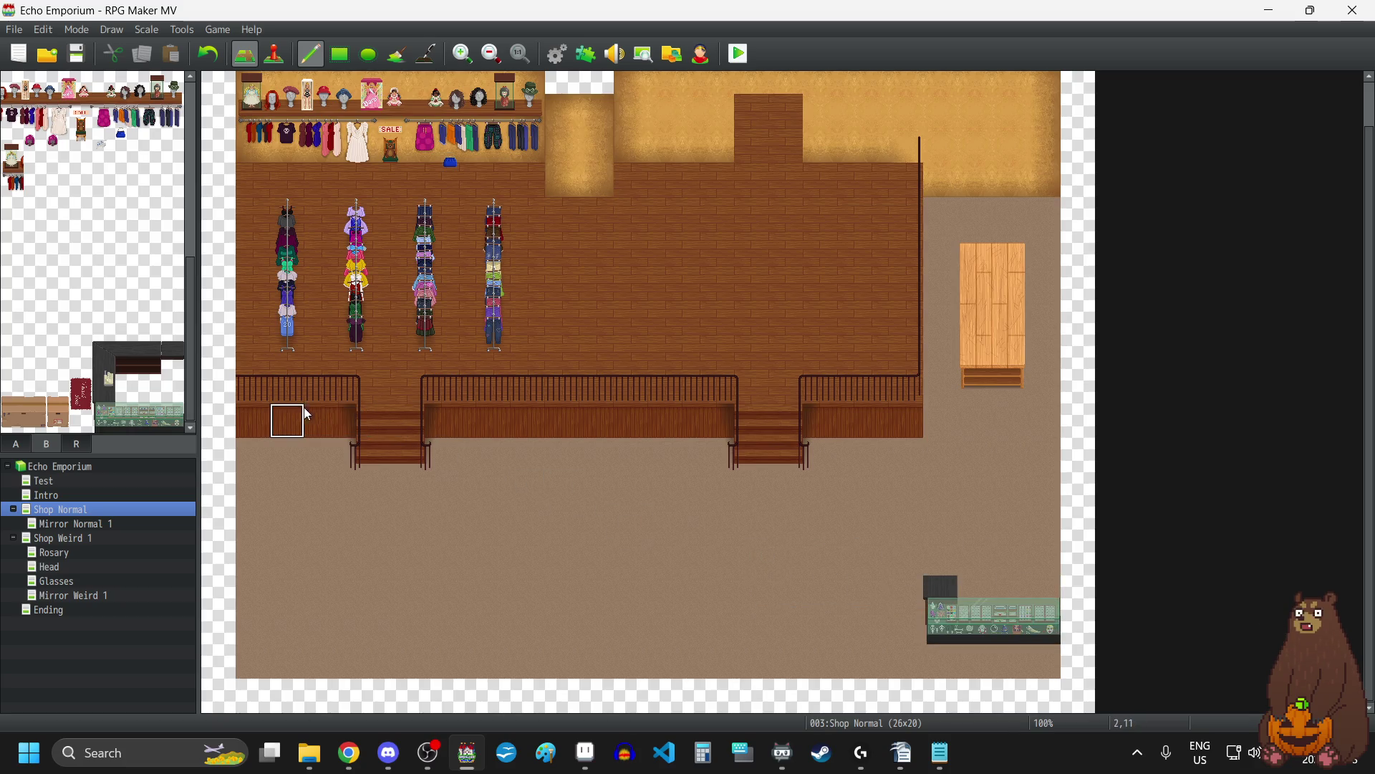
pyautogui.moveTo(104, 376); pyautogui.dragTo(108, 360)
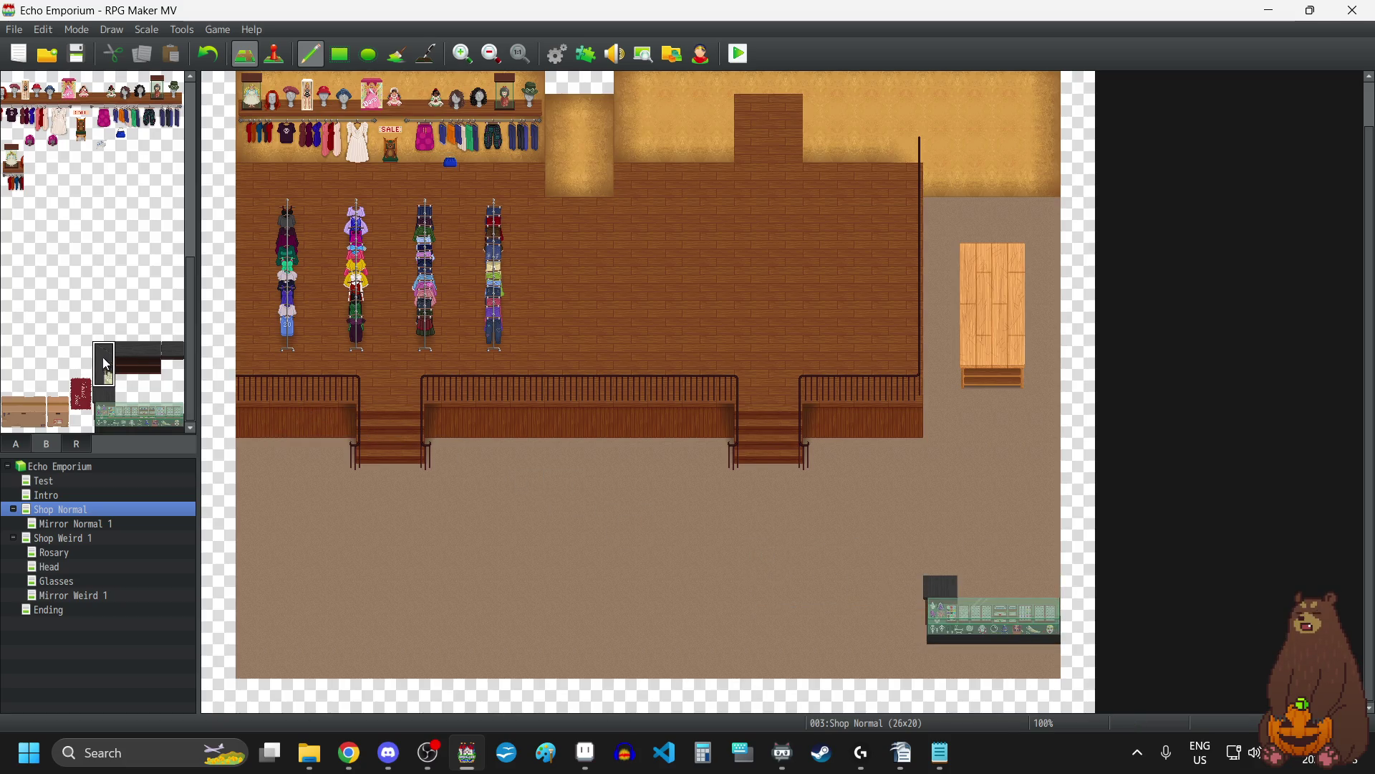
pyautogui.click(936, 515)
# Add a two-tile dark shelf beside the counter and a three-tile dark counter top along the back.
pyautogui.click(129, 369)
pyautogui.moveTo(138, 376); pyautogui.dragTo(151, 374)
pyautogui.click(979, 543)
pyautogui.moveTo(126, 354); pyautogui.dragTo(172, 354)
pyautogui.click(988, 507)
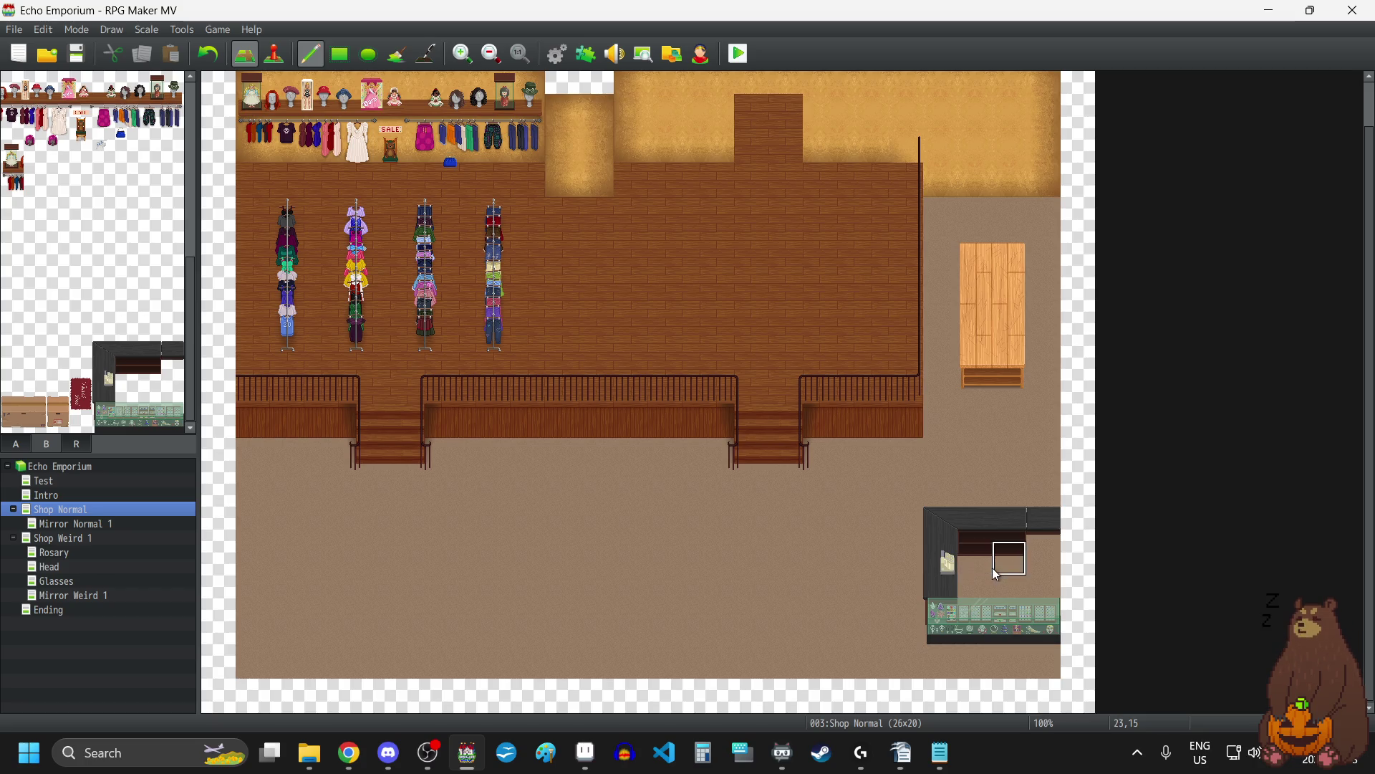
pyautogui.scroll(10, 80, 321)
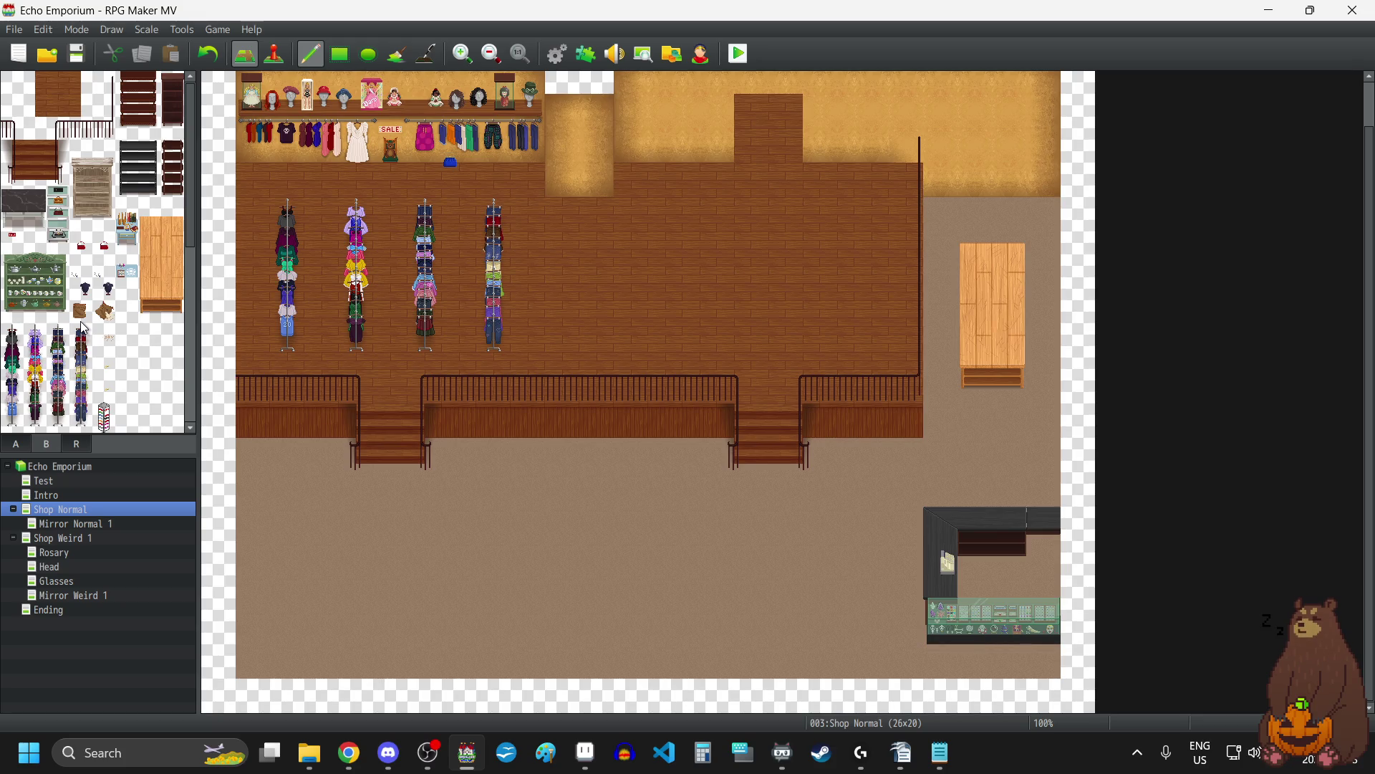
pyautogui.scroll(-10, 81, 323)
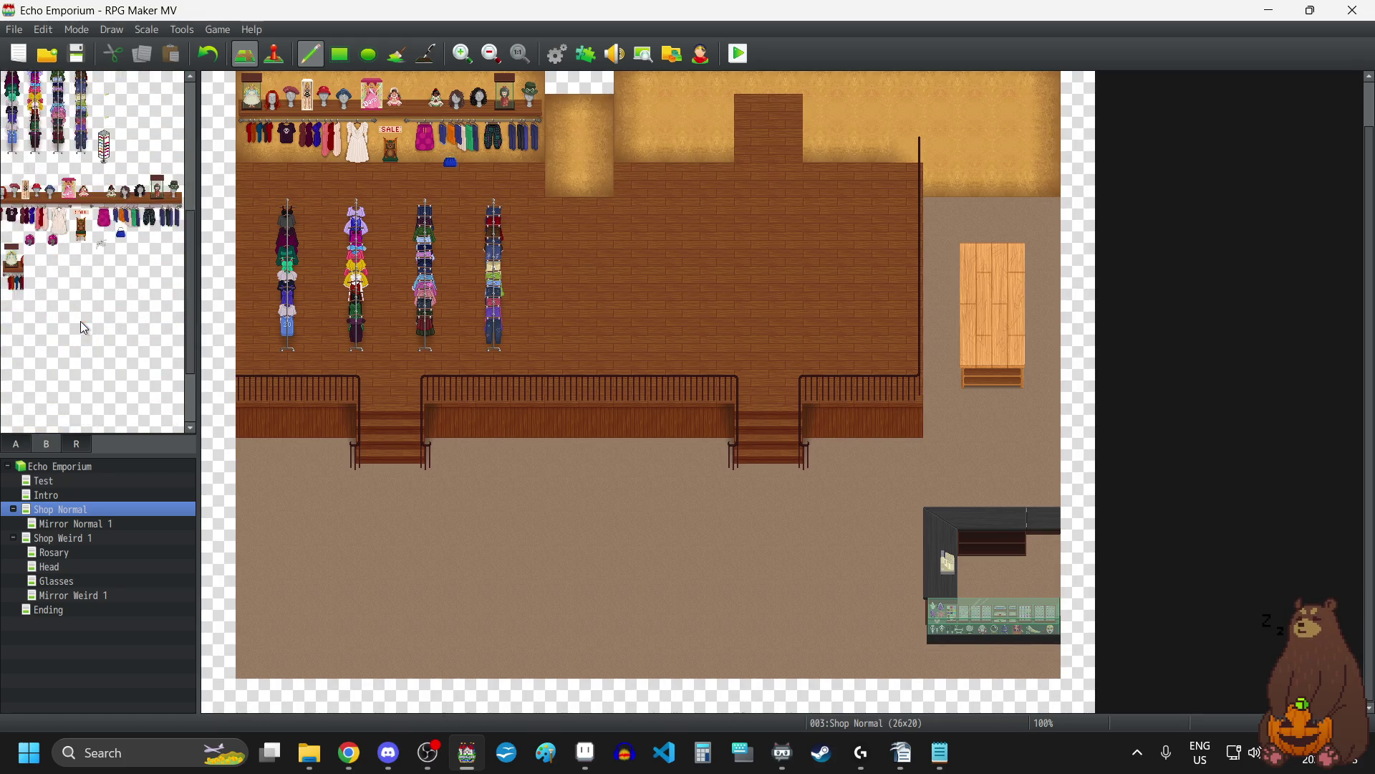
pyautogui.scroll(7, 80, 322)
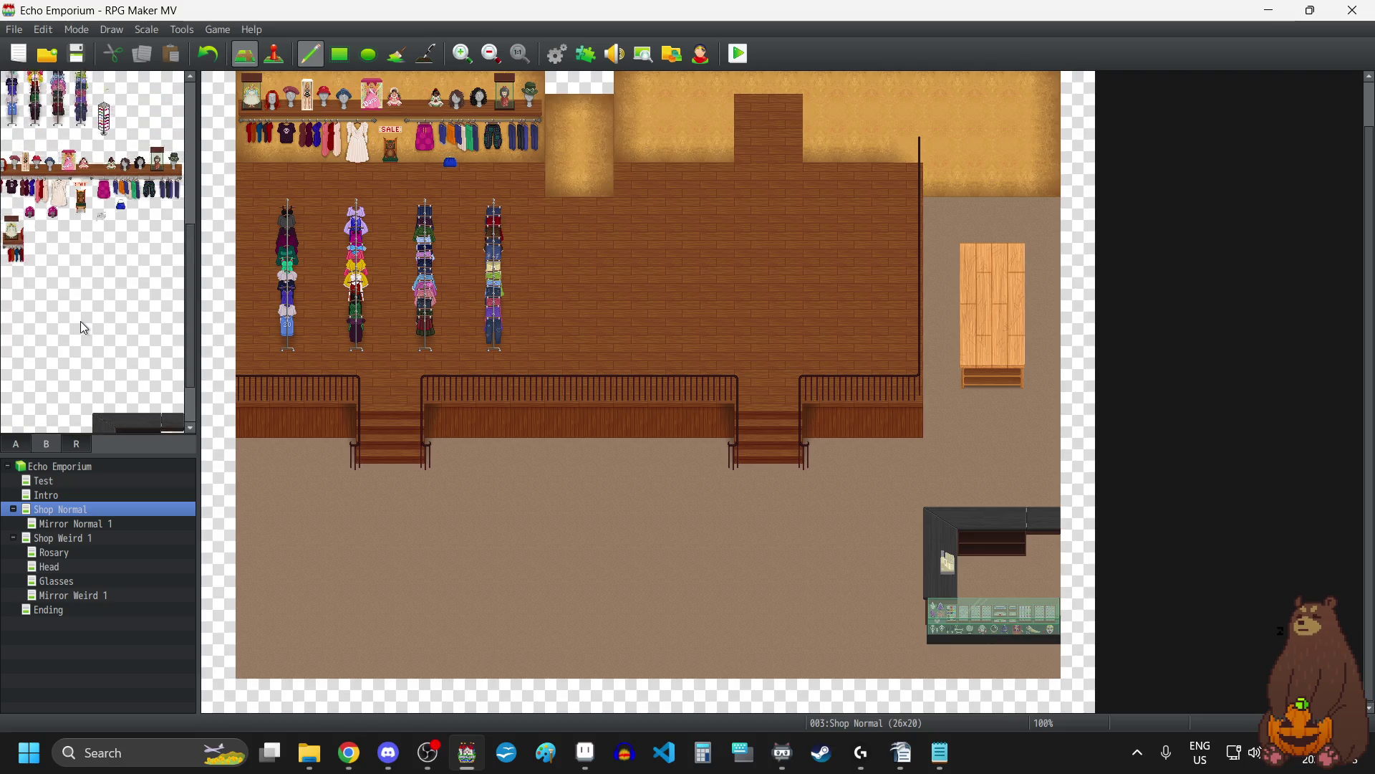
pyautogui.scroll(2, 81, 324)
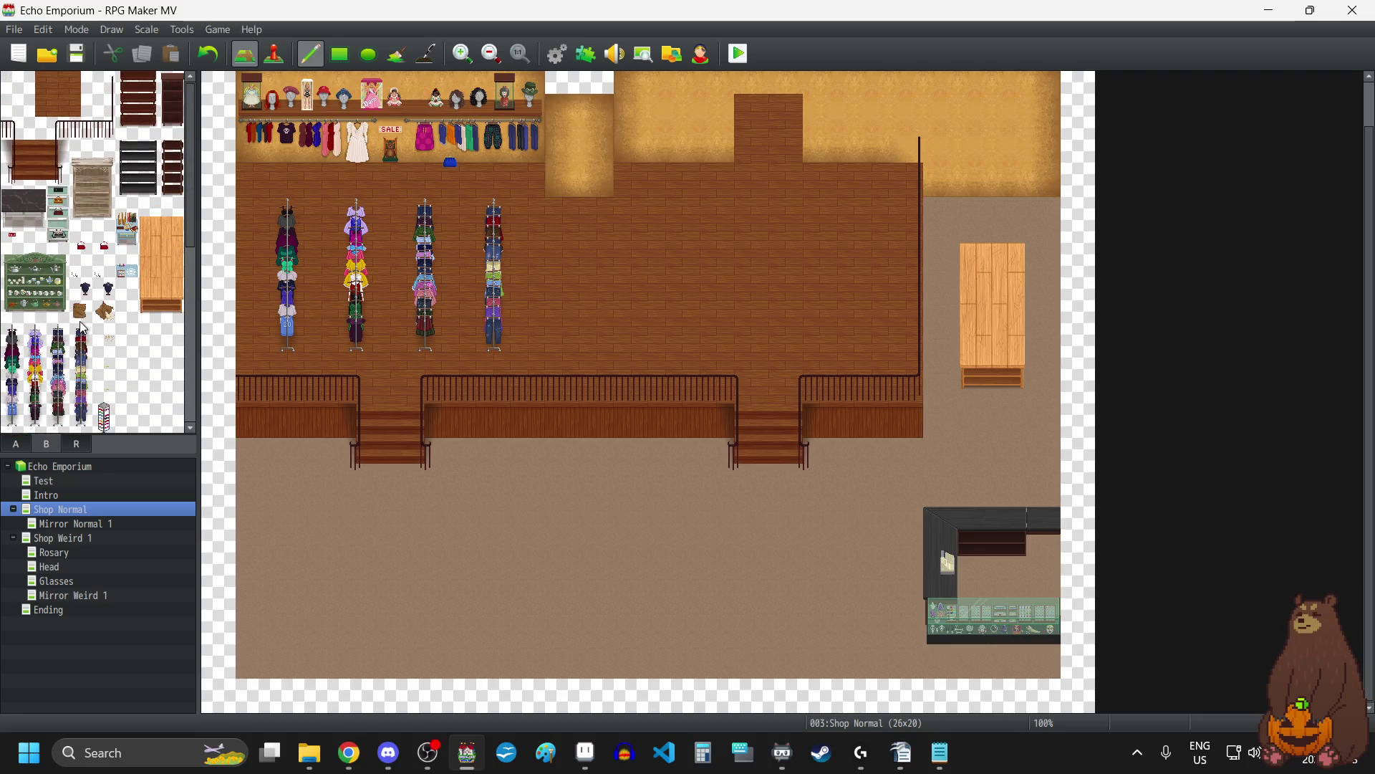
pyautogui.scroll(-2, 80, 324)
pyautogui.scroll(-5, 81, 324)
pyautogui.scroll(4, 81, 324)
pyautogui.scroll(2, 83, 327)
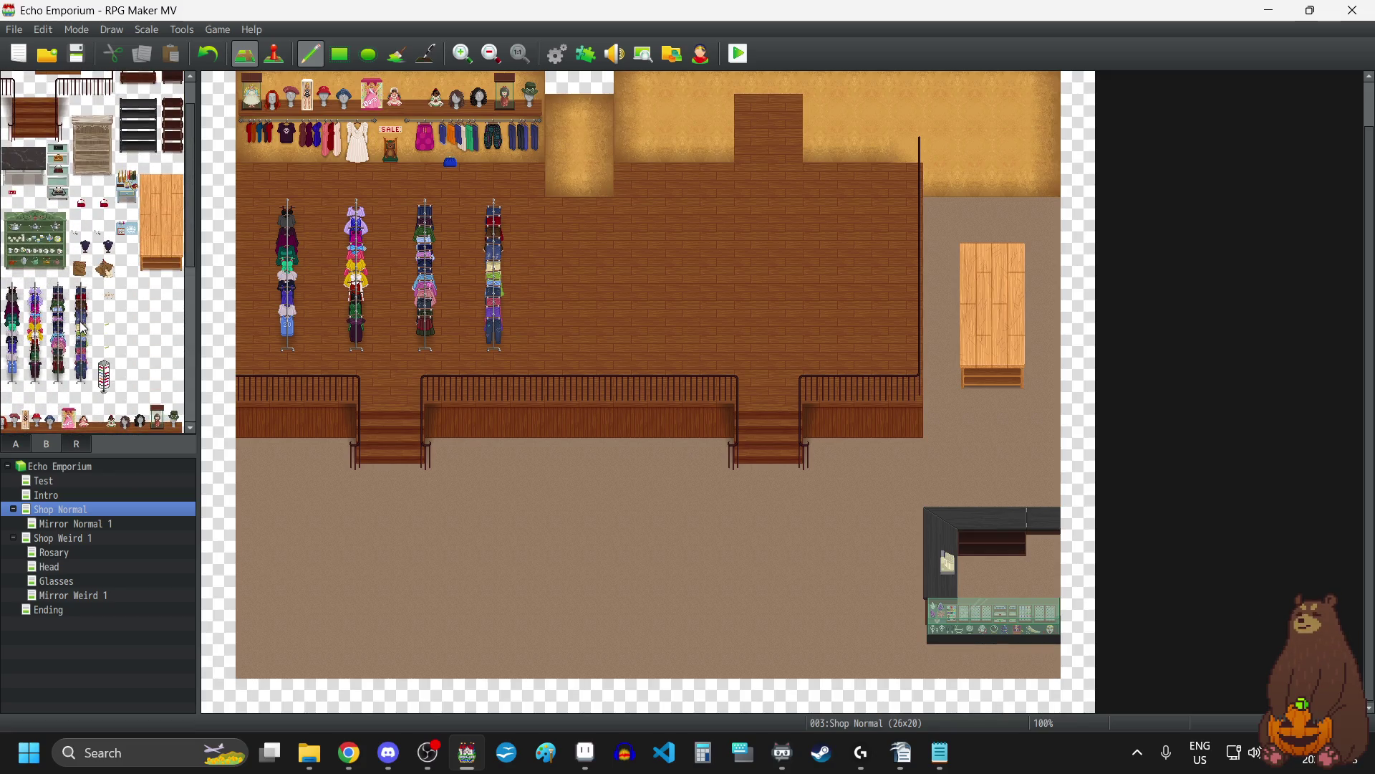
pyautogui.scroll(1, 83, 327)
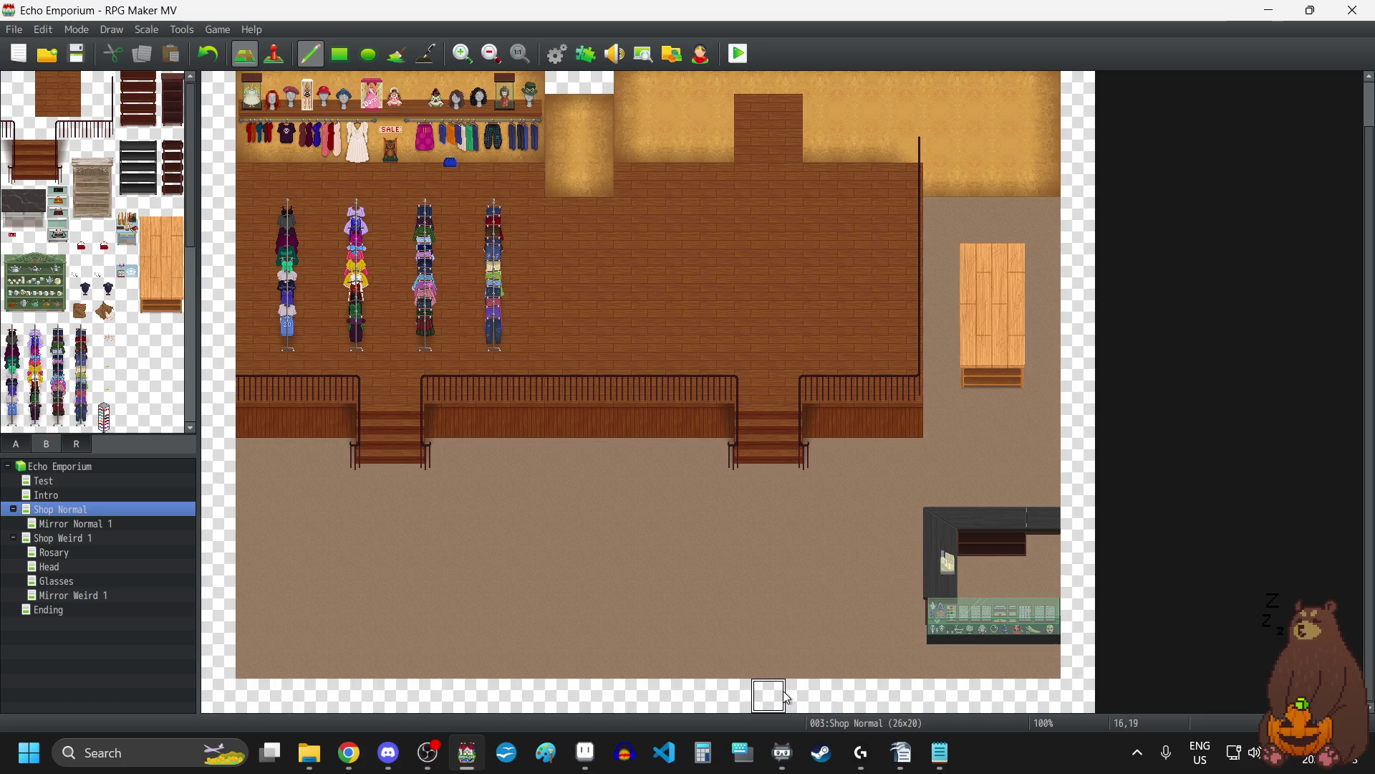
# Paint brown floor from tab A into the two empty bottom-row cells below the right stairs.
pyautogui.click(16, 444)
pyautogui.click(12, 105)
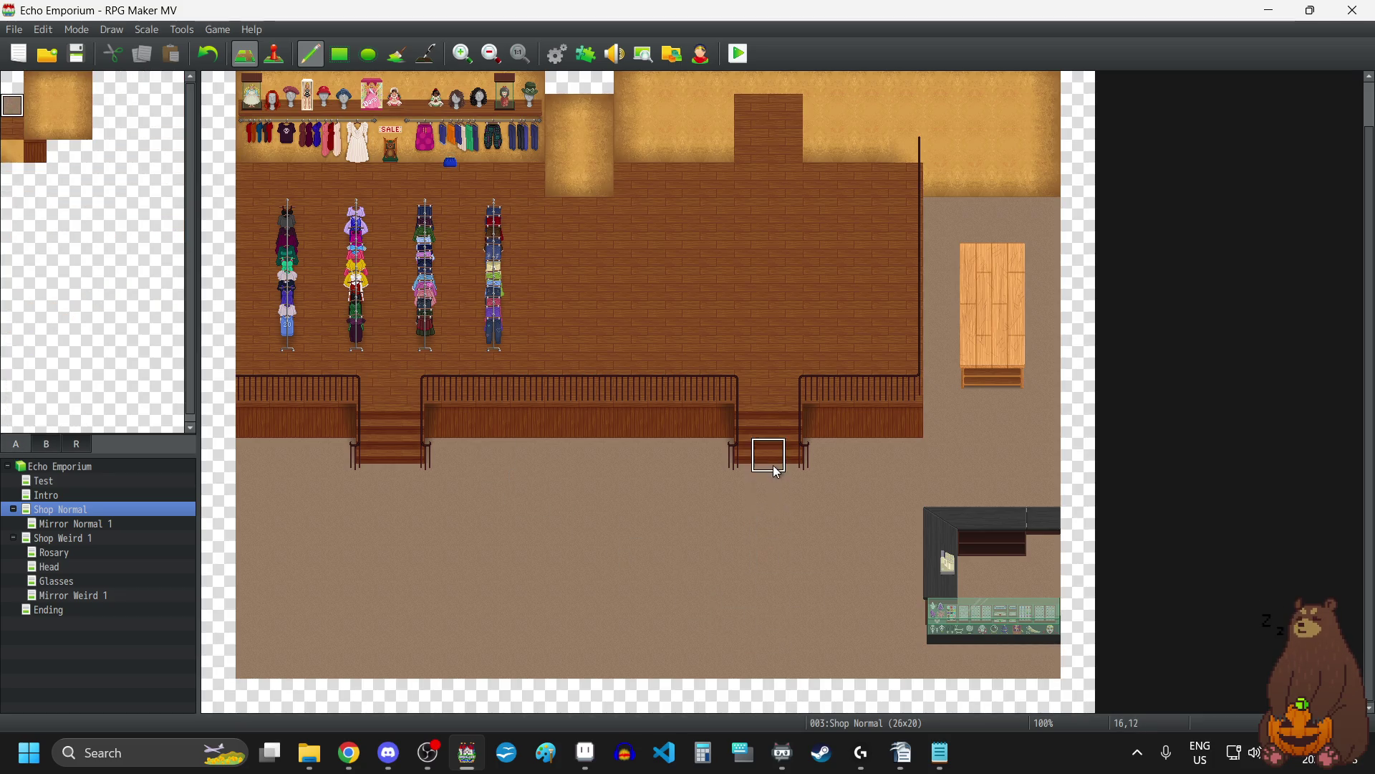
pyautogui.moveTo(765, 695); pyautogui.dragTo(732, 696)
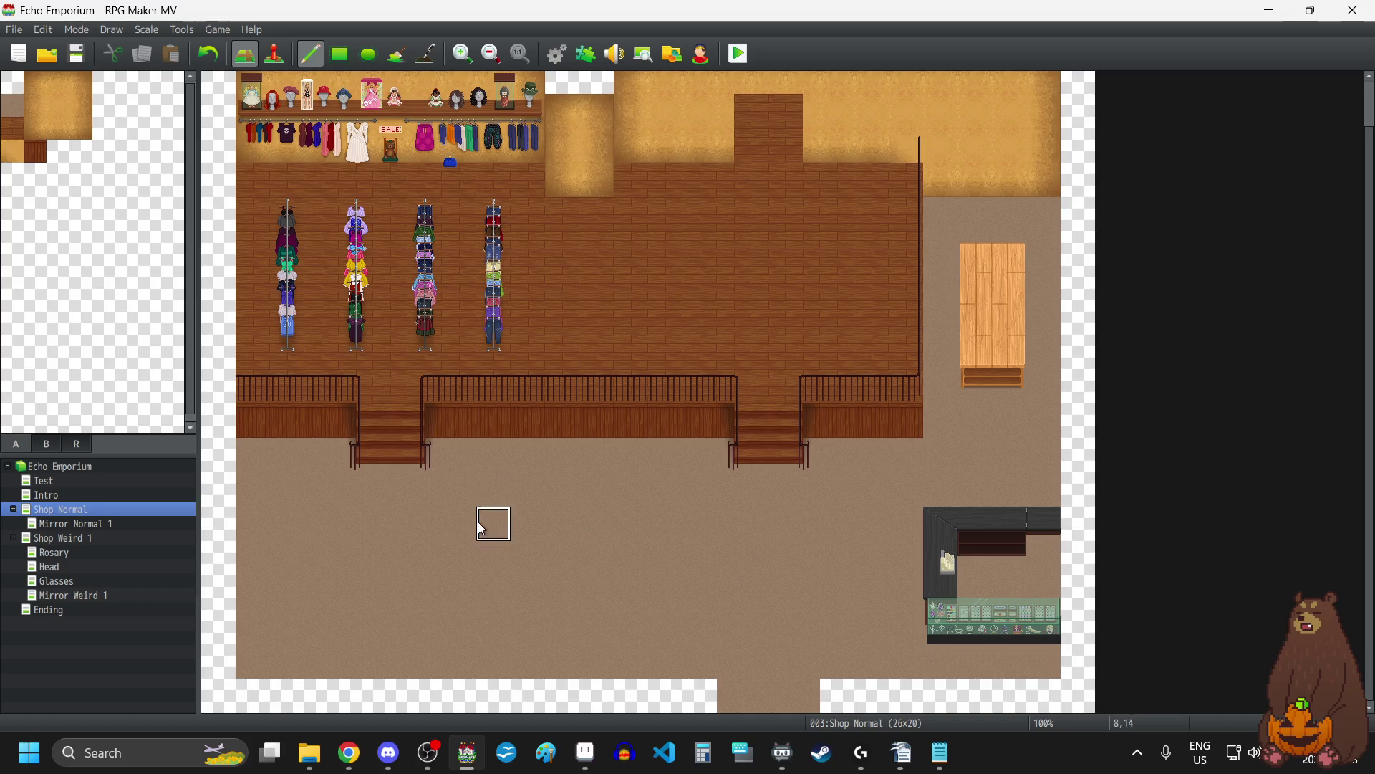
pyautogui.click(47, 443)
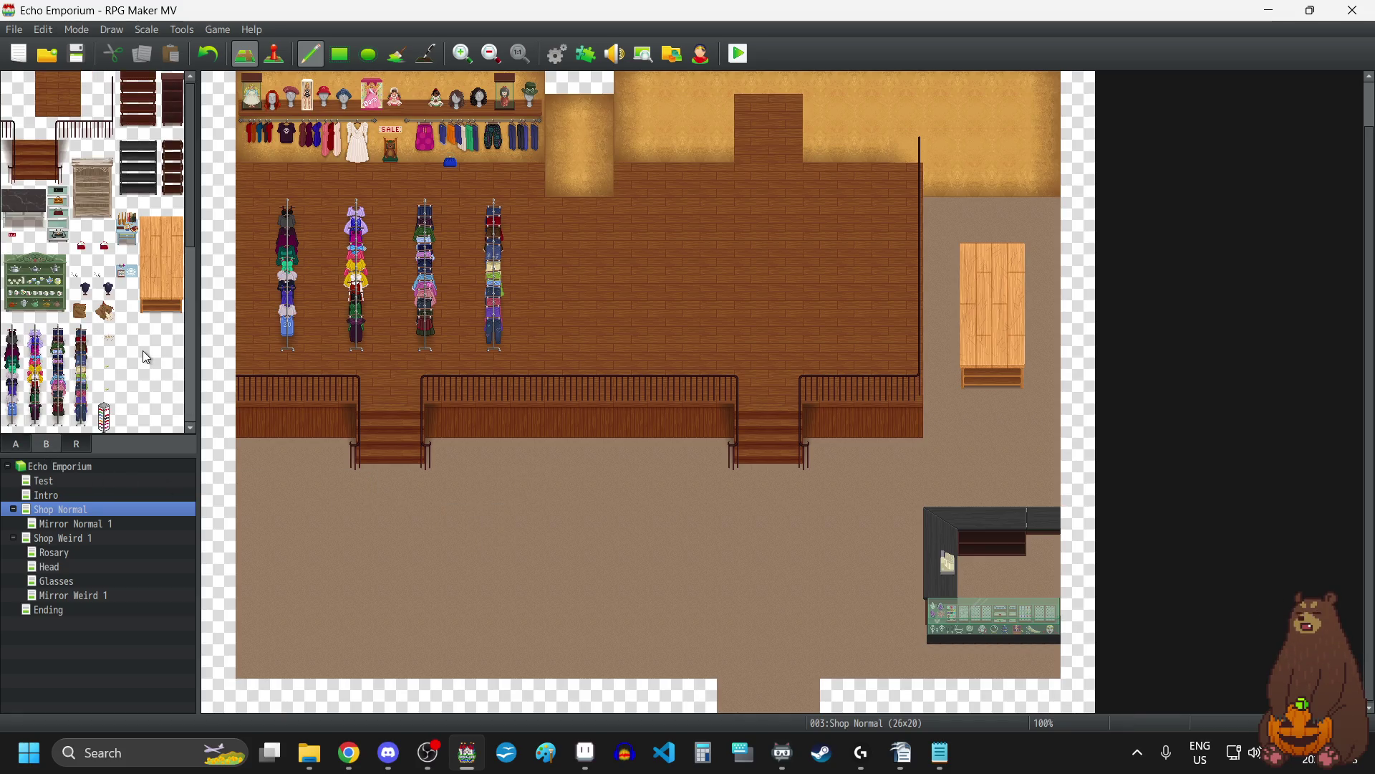
# Stamp a two-tile crate of boxes on the left floor below the railing, with a small cabinet beneath.
pyautogui.scroll(-5, 143, 351)
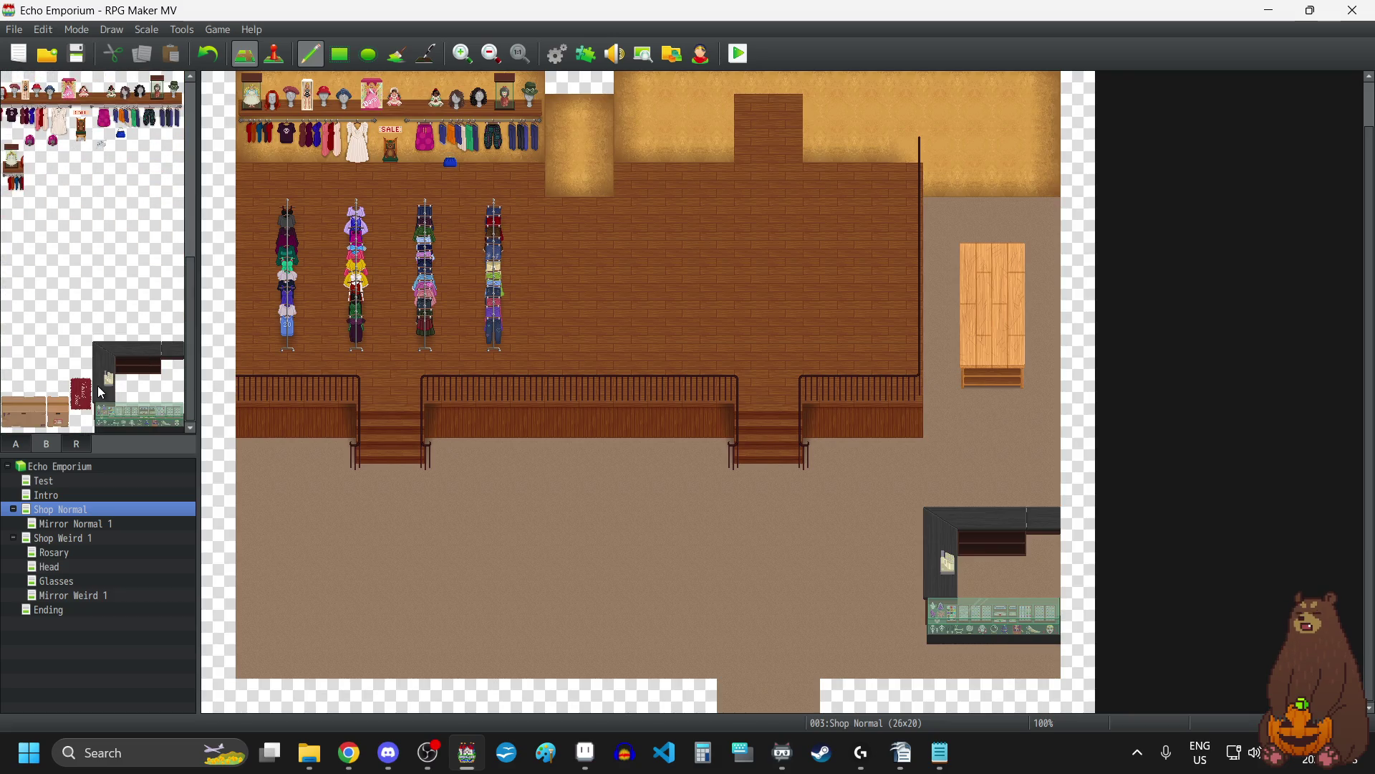
pyautogui.moveTo(14, 423)
pyautogui.mouseDown()
pyautogui.moveTo(57, 424)
pyautogui.moveTo(36, 426)
pyautogui.mouseUp()
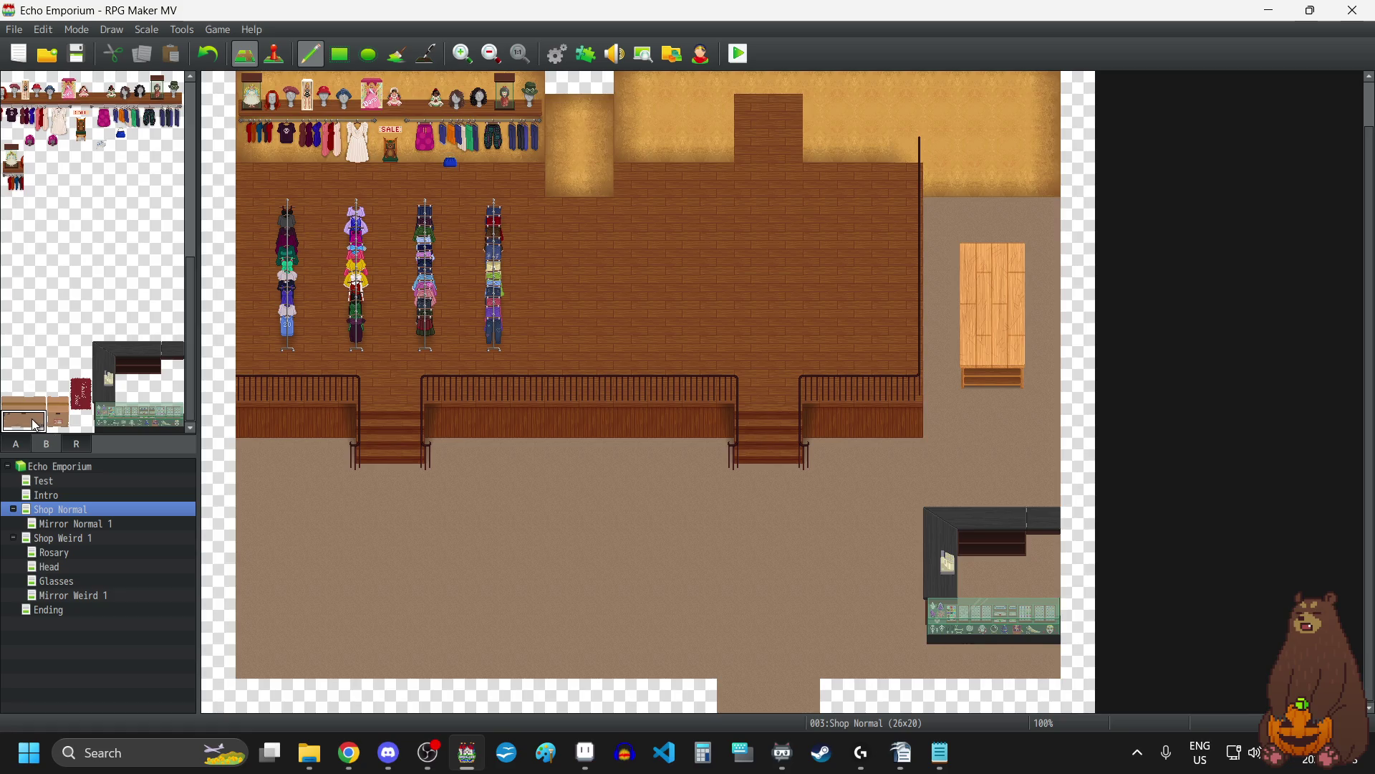
pyautogui.click(256, 427)
pyautogui.rightClick(354, 550)
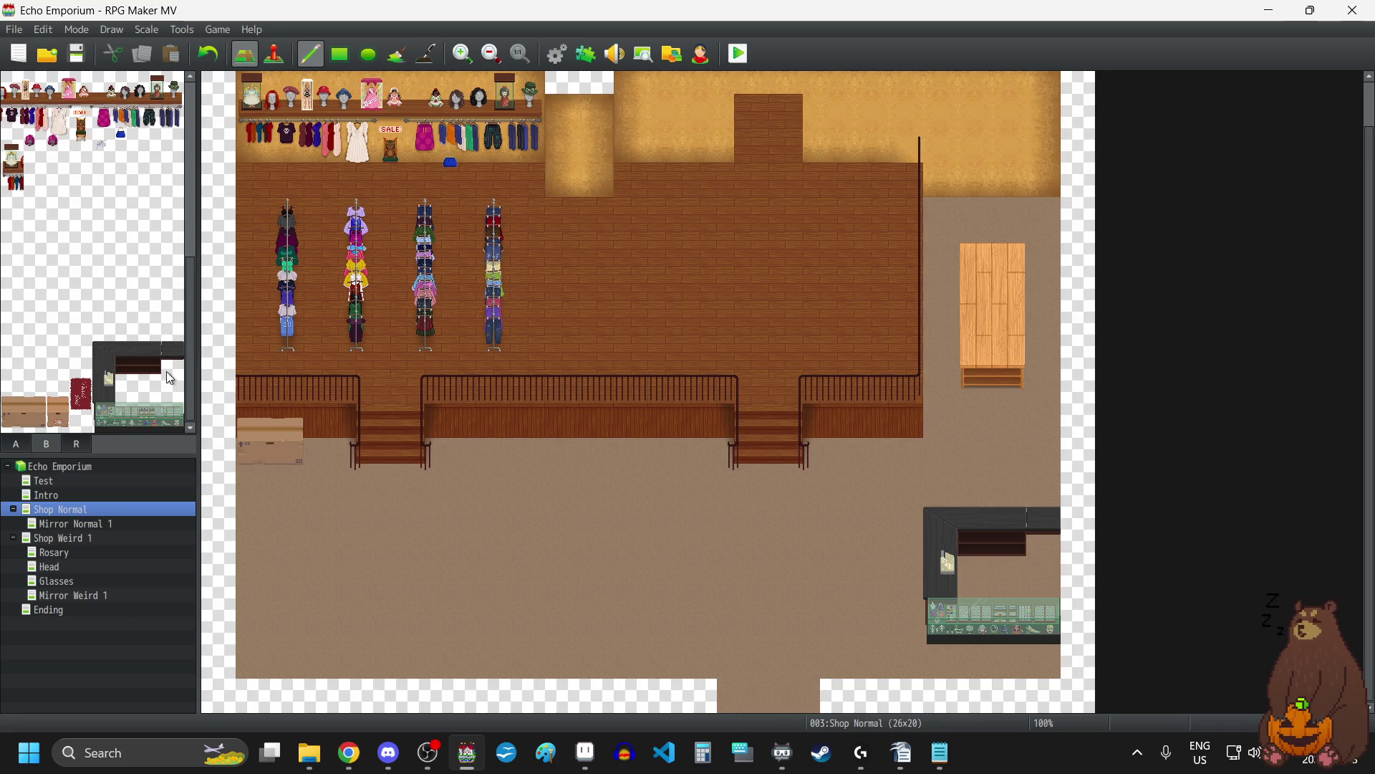
pyautogui.moveTo(59, 396); pyautogui.dragTo(60, 413)
pyautogui.click(251, 470)
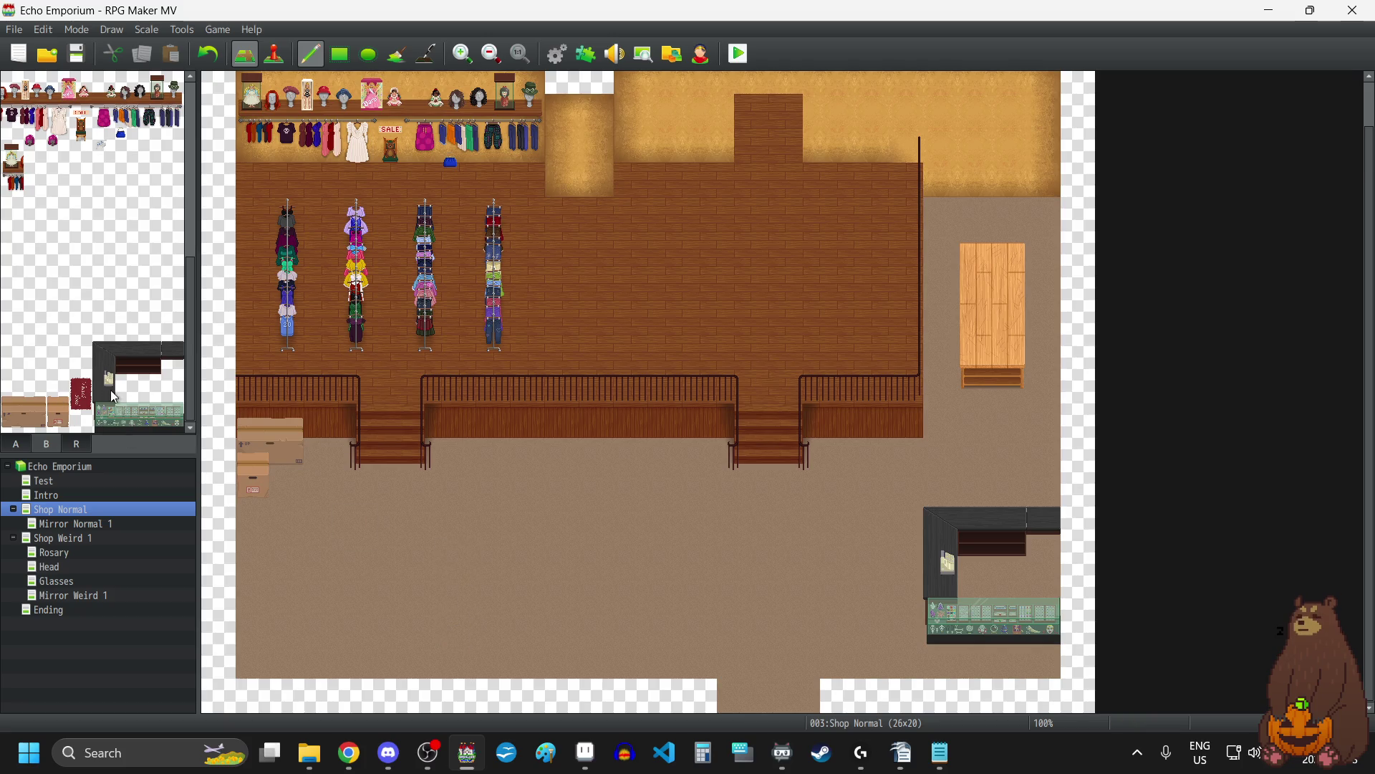
# Put the red Thank You mat just left of the checkout counter.
pyautogui.click(84, 403)
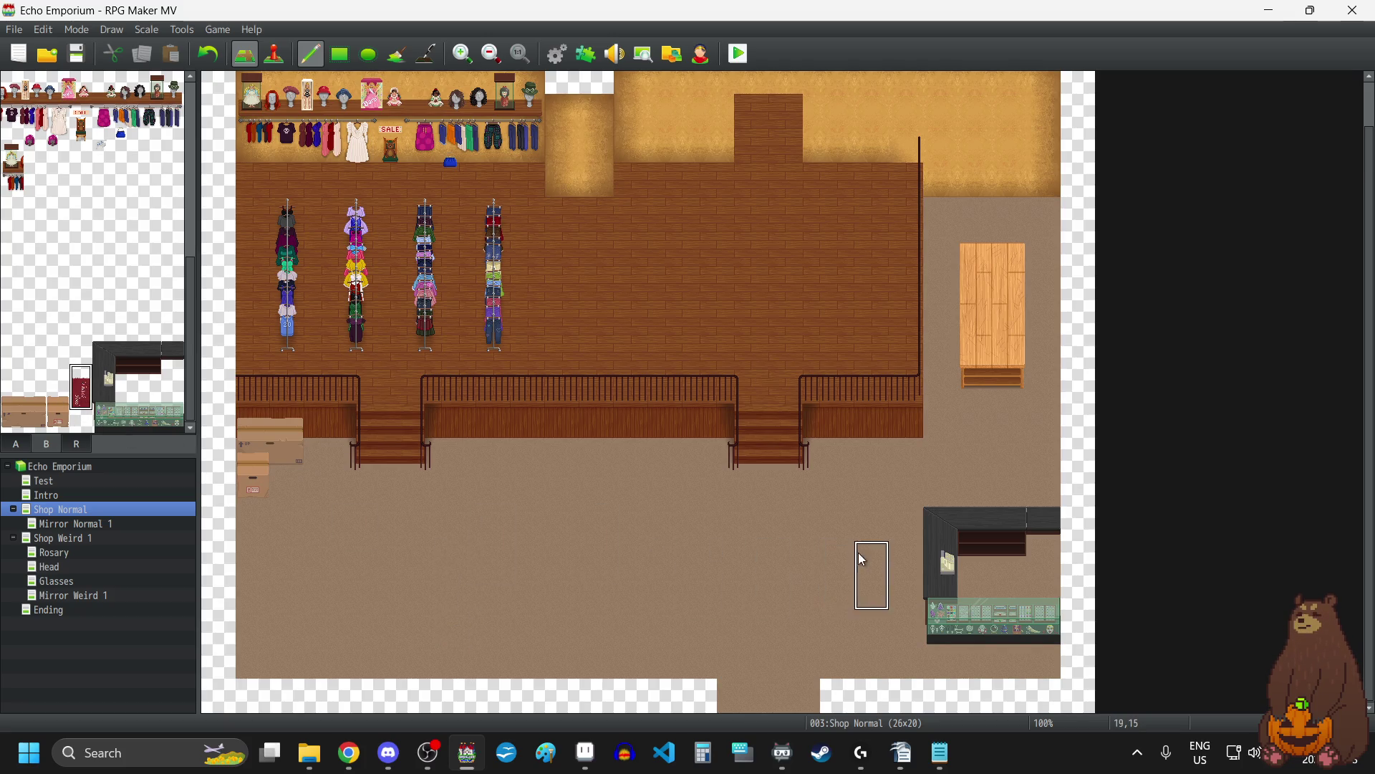
pyautogui.click(907, 560)
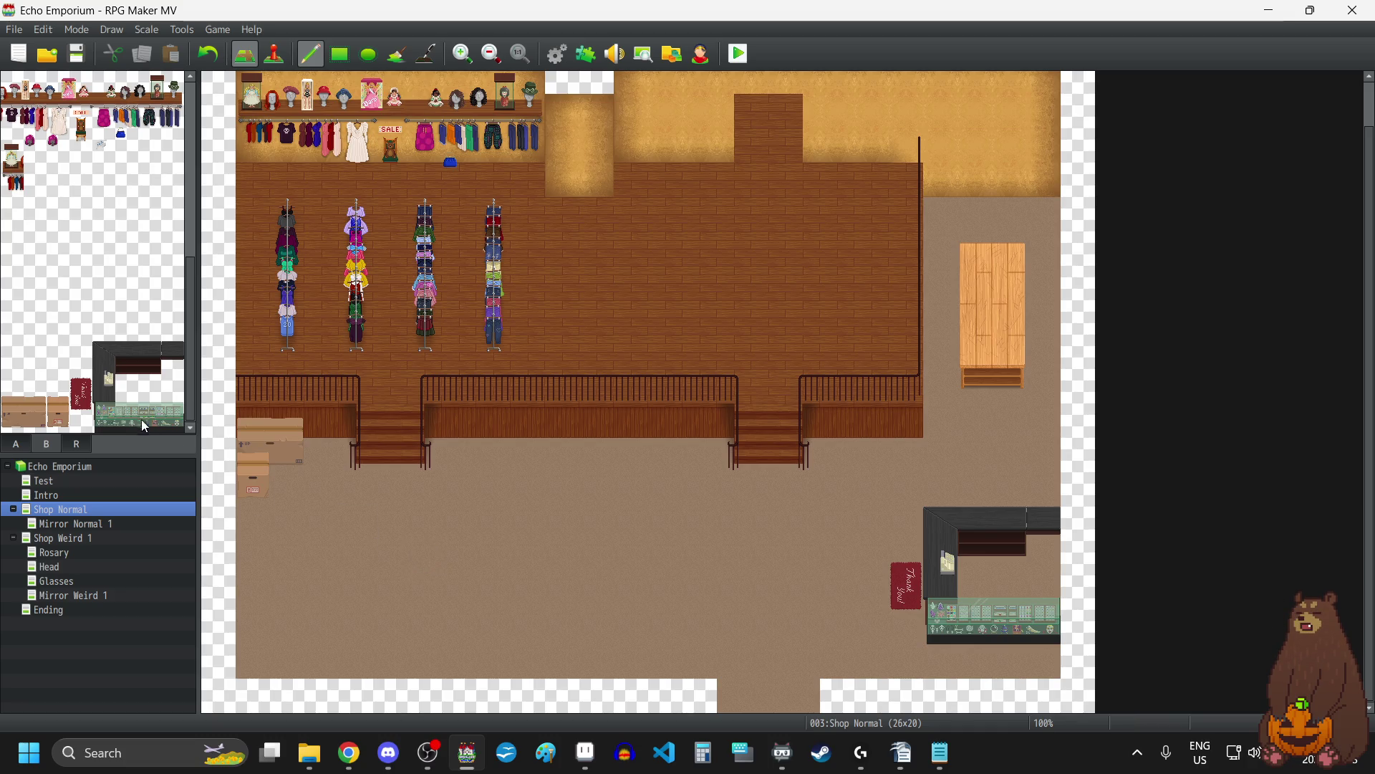
pyautogui.scroll(5, 65, 421)
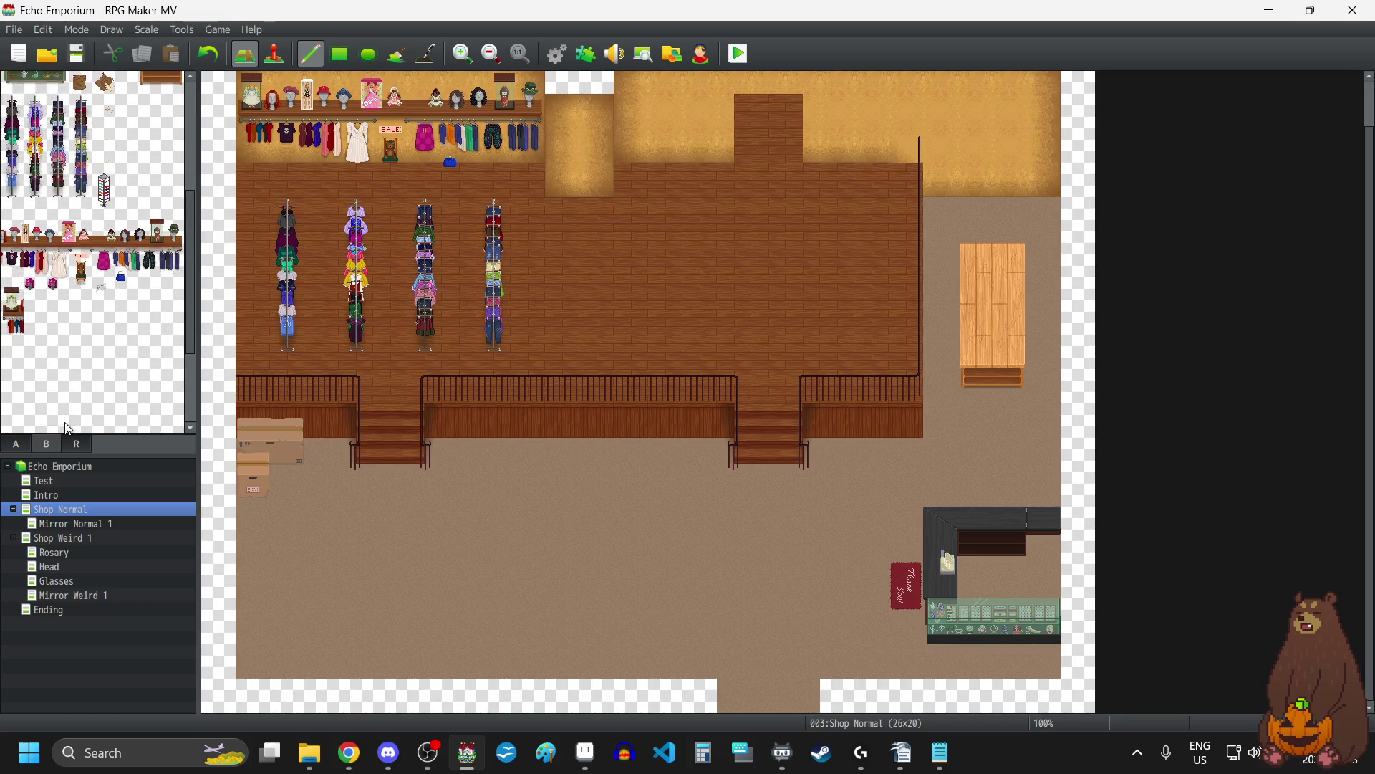
pyautogui.scroll(1, 68, 428)
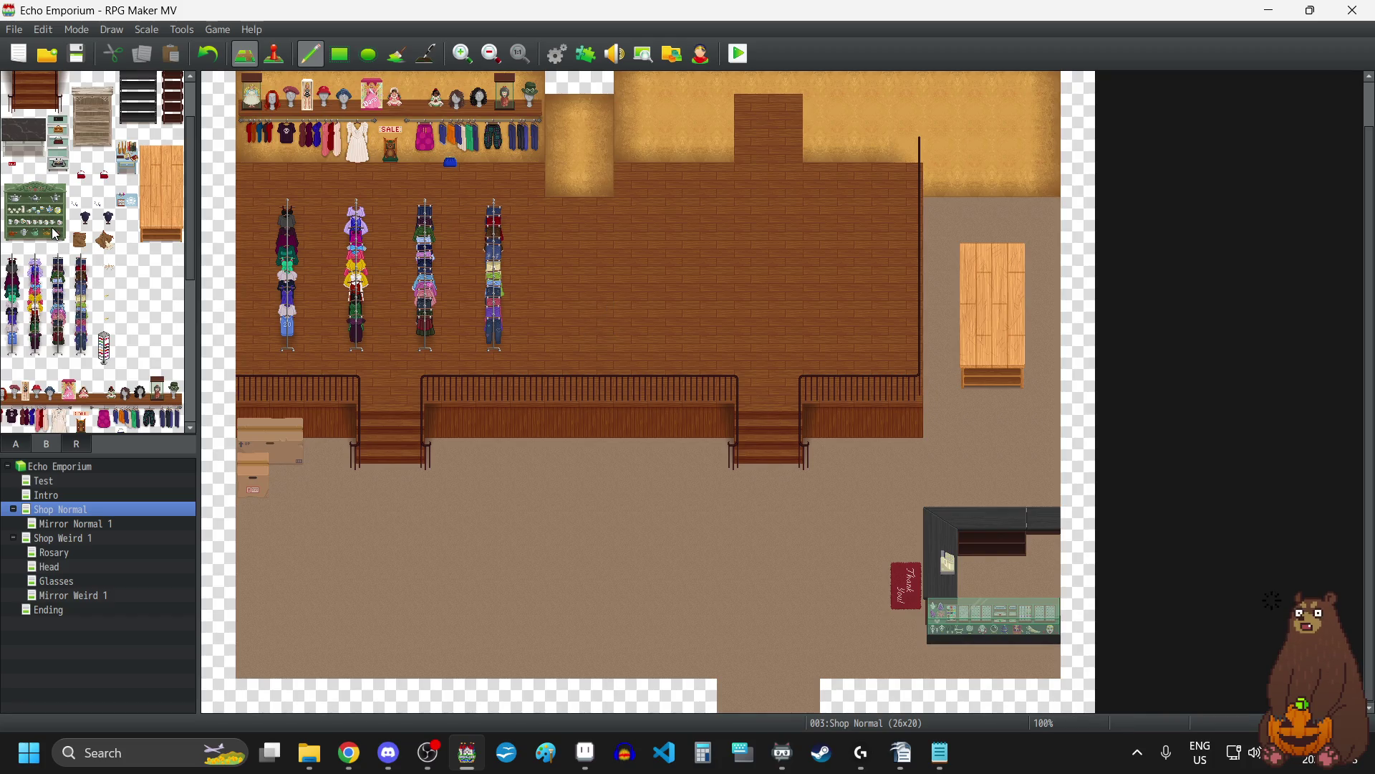
pyautogui.scroll(3, 56, 235)
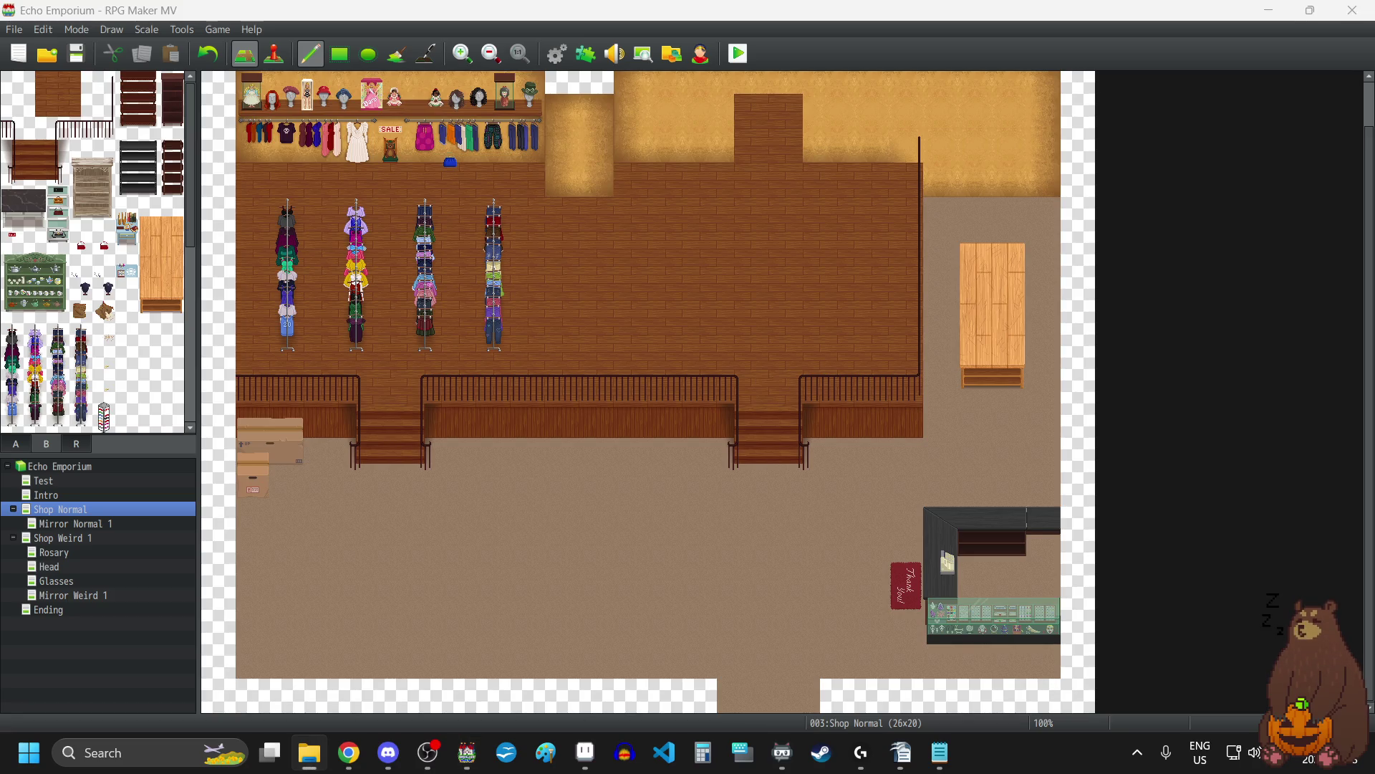
pyautogui.press('super+e')
pyautogui.hotkey('alt', 'Tab')
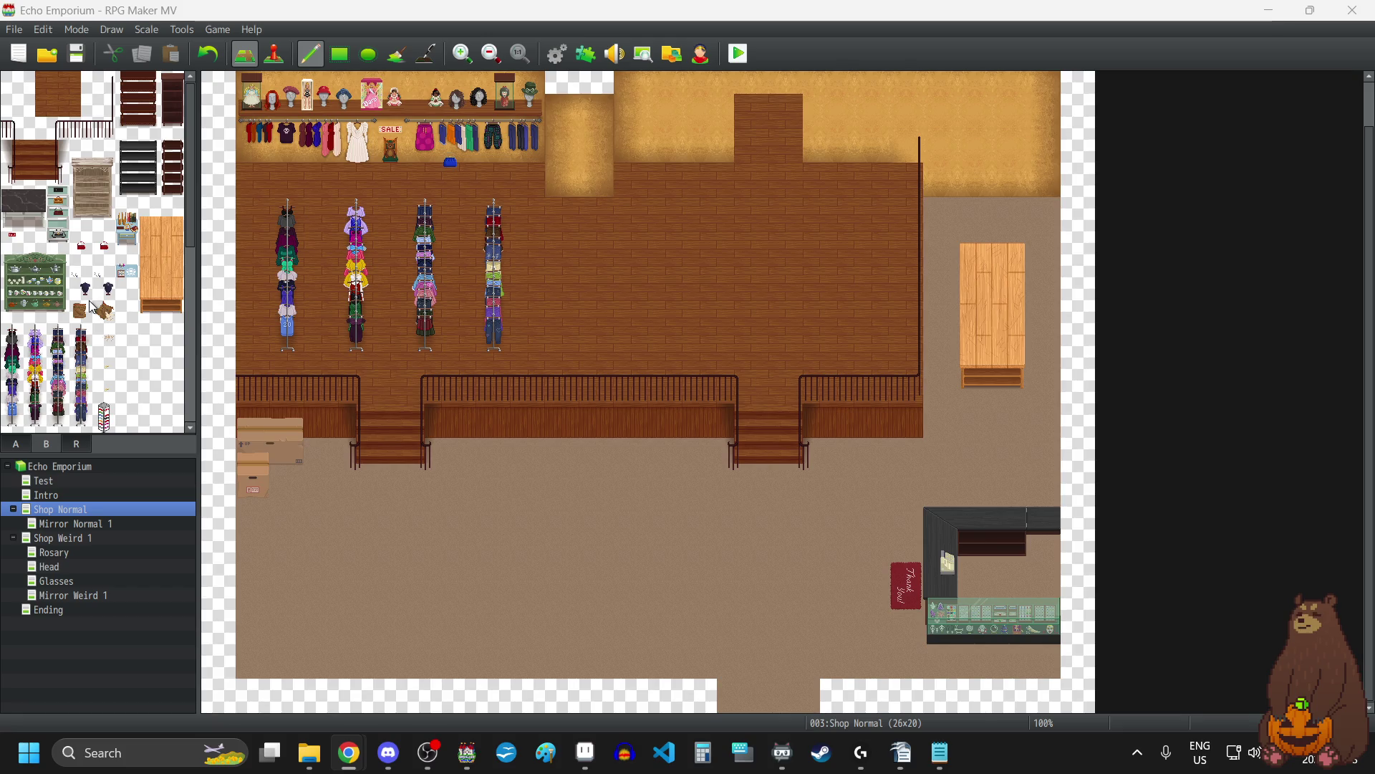
# Pick the small grey decoration tile in tileset B and place it on the wooden floor.
pyautogui.scroll(-10, 118, 312)
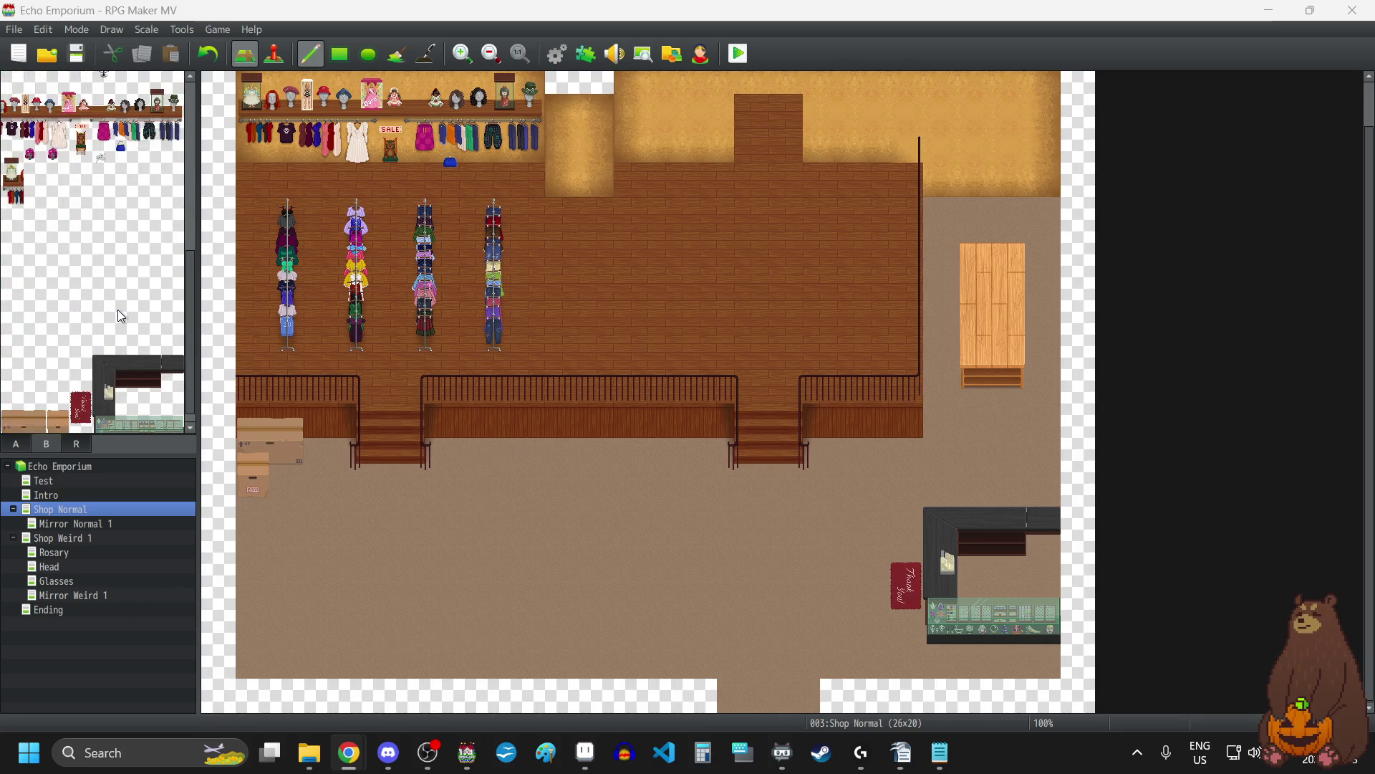
pyautogui.scroll(-1, 118, 310)
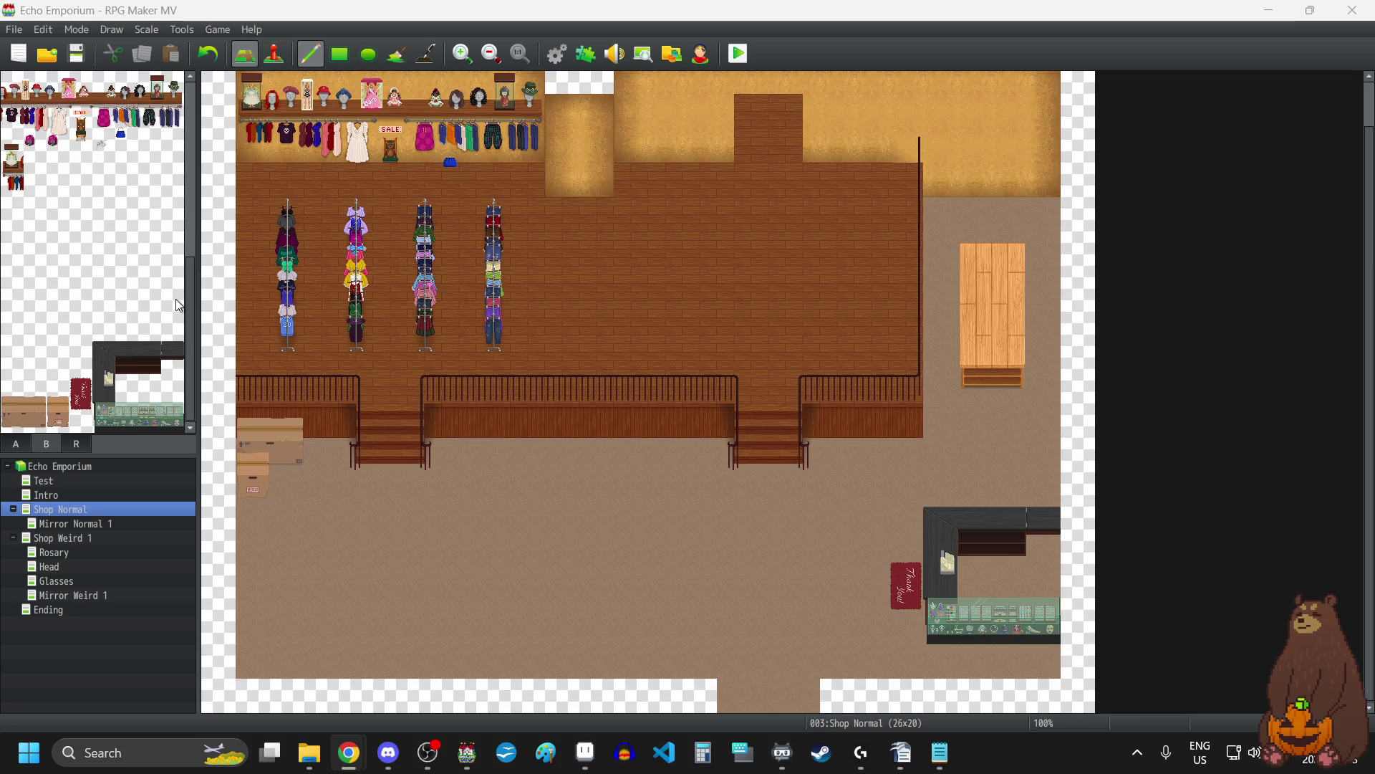
pyautogui.scroll(4, 78, 269)
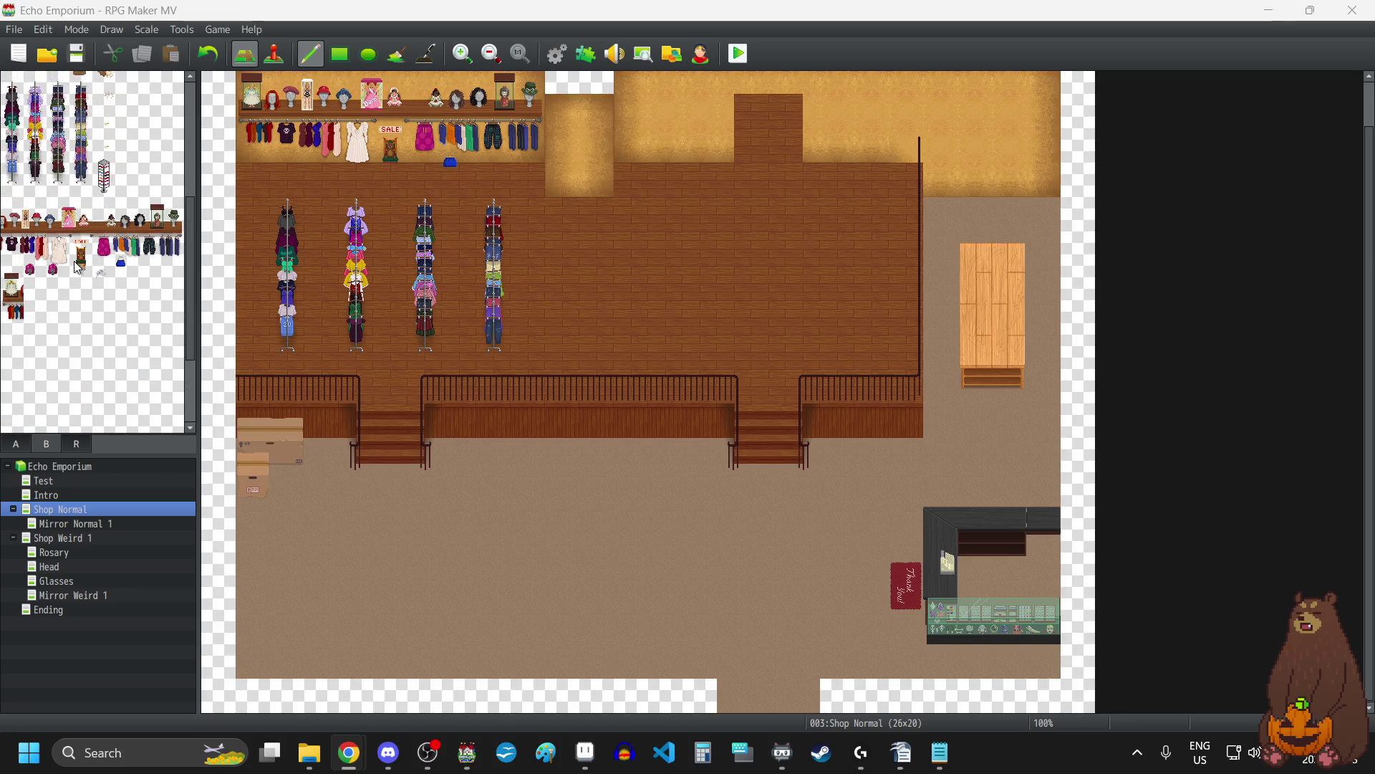
pyautogui.scroll(7, 79, 267)
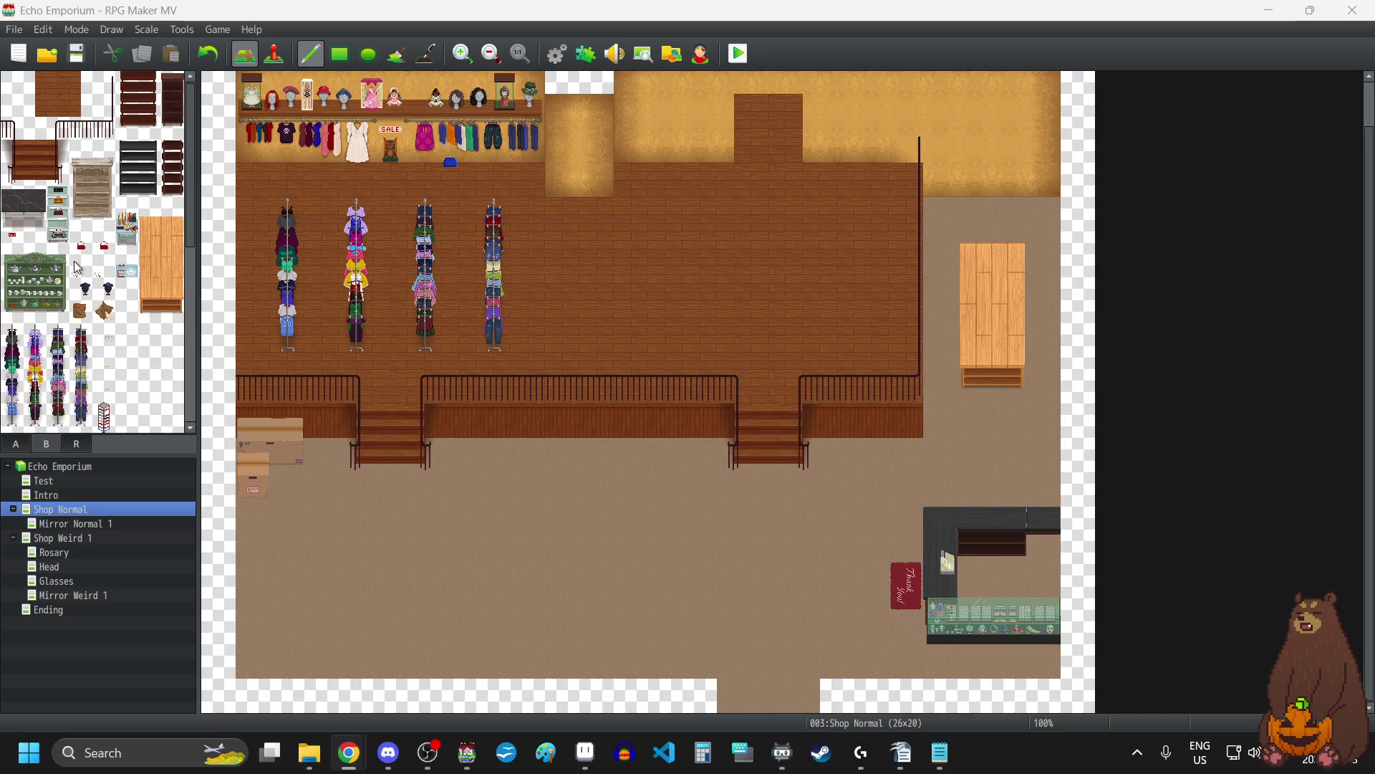
pyautogui.scroll(-5, 79, 268)
pyautogui.click(104, 361)
pyautogui.click(421, 177)
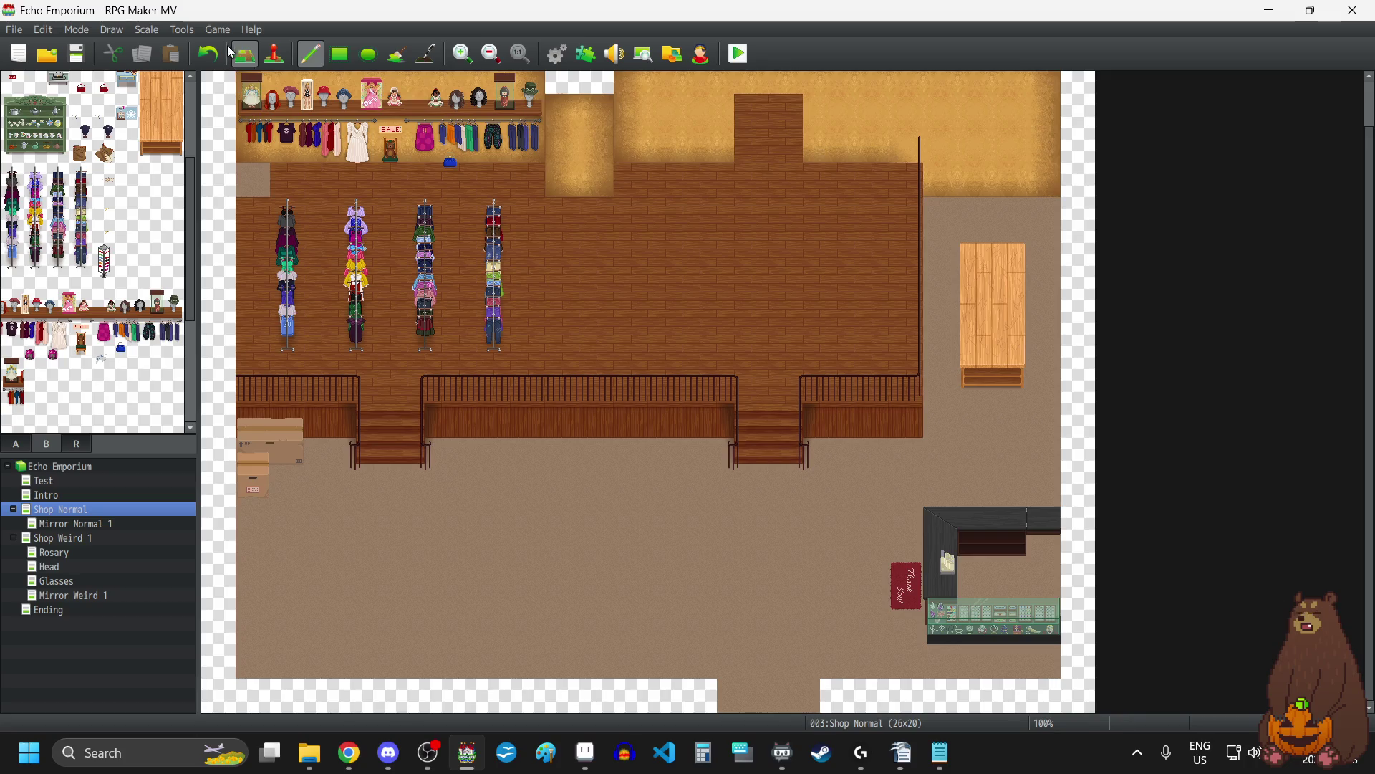
# Reselect the small grey tile, place it below the shelf, and undo that copy.
pyautogui.scroll(-5, 116, 309)
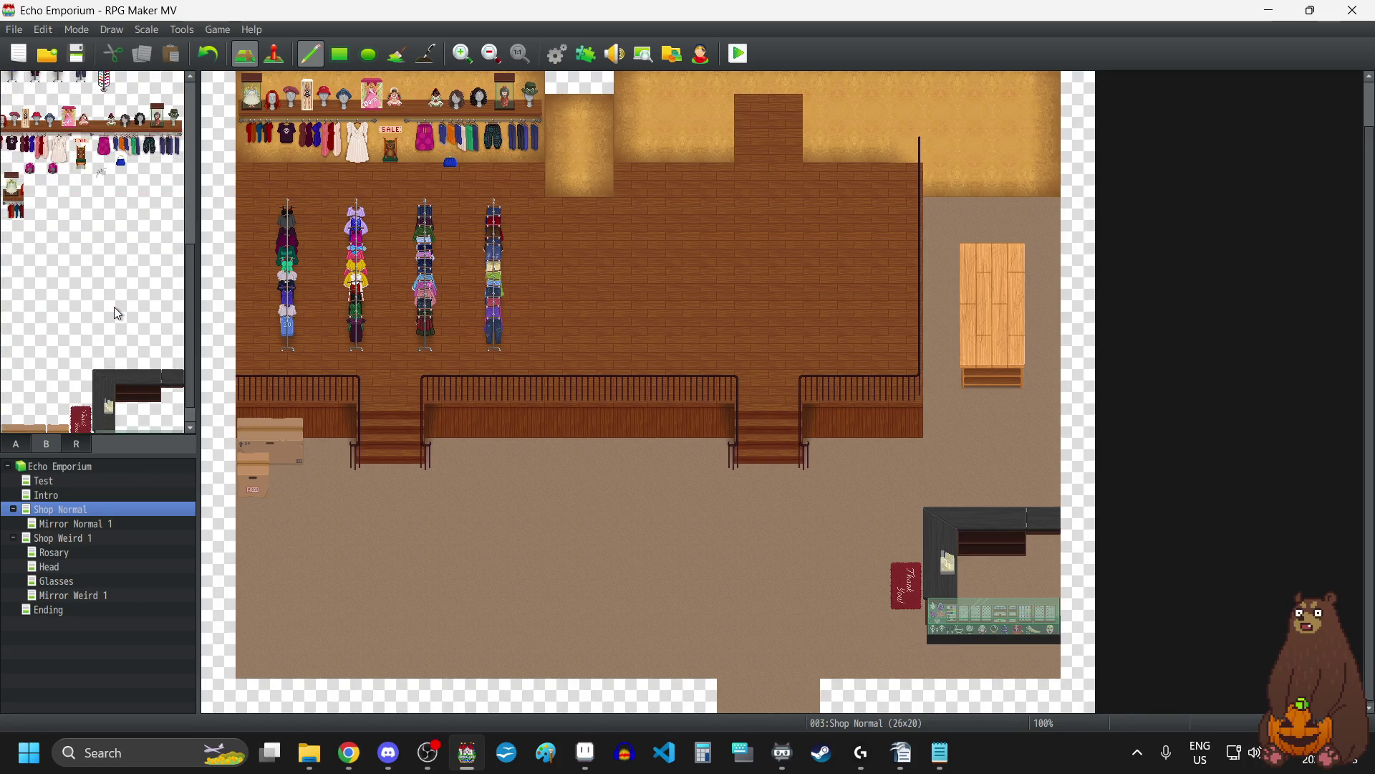
pyautogui.scroll(6, 114, 307)
pyautogui.scroll(2, 113, 306)
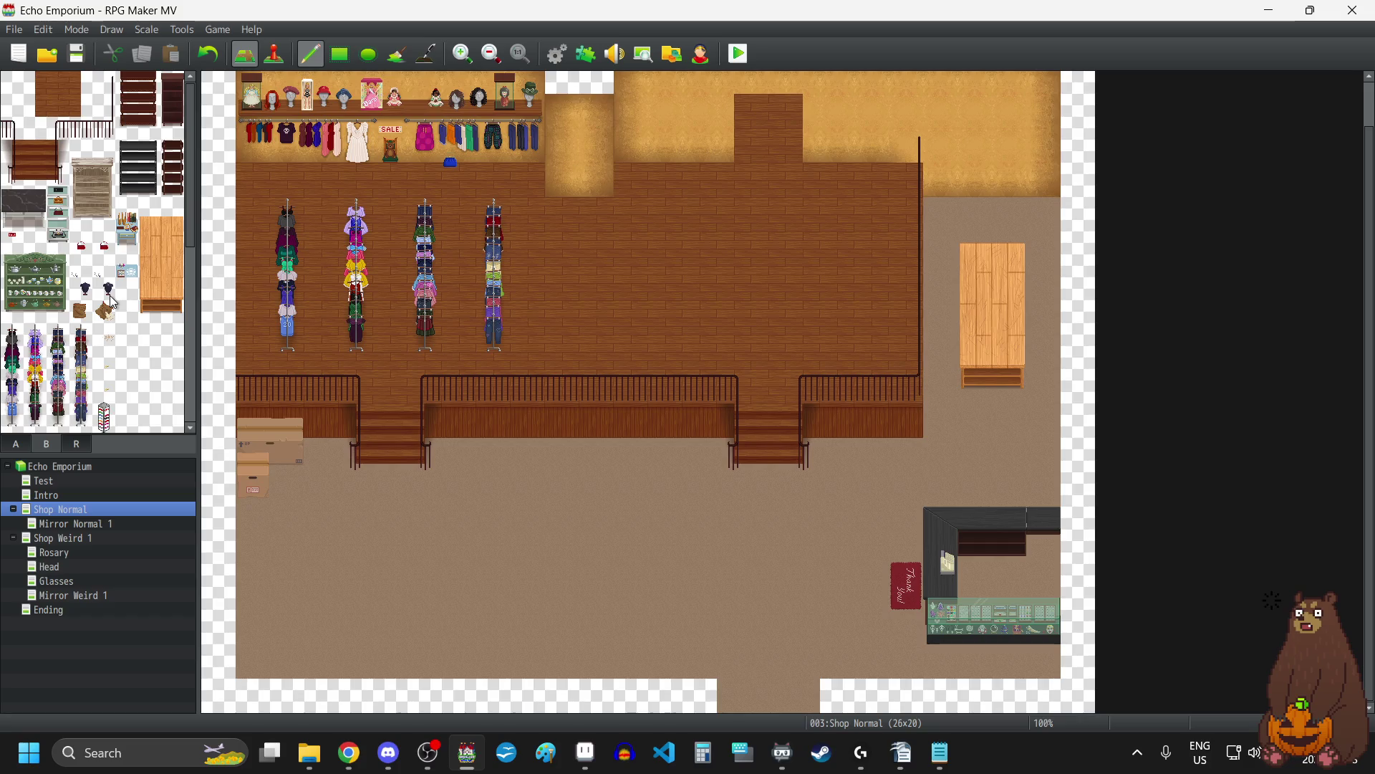
pyautogui.scroll(4, 113, 306)
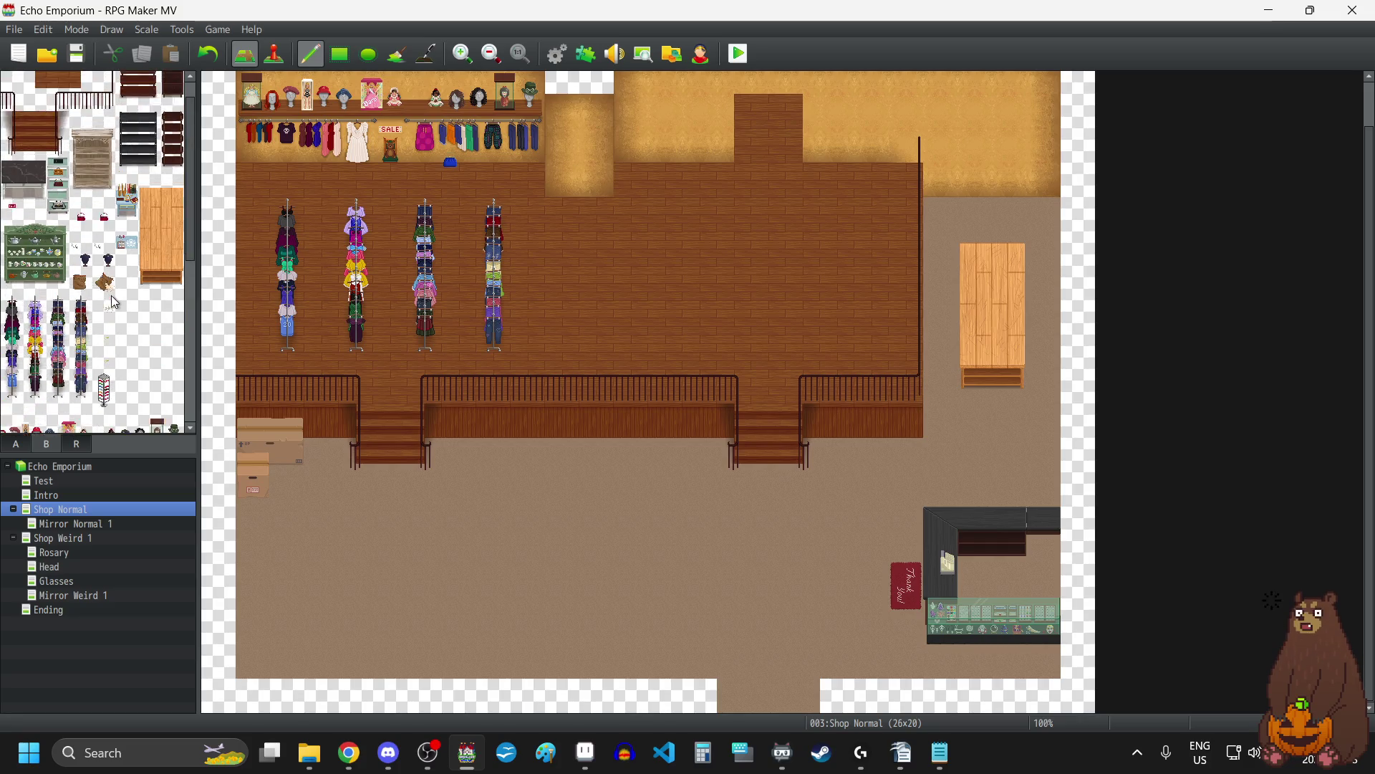
pyautogui.scroll(-10, 115, 301)
pyautogui.scroll(15, 111, 295)
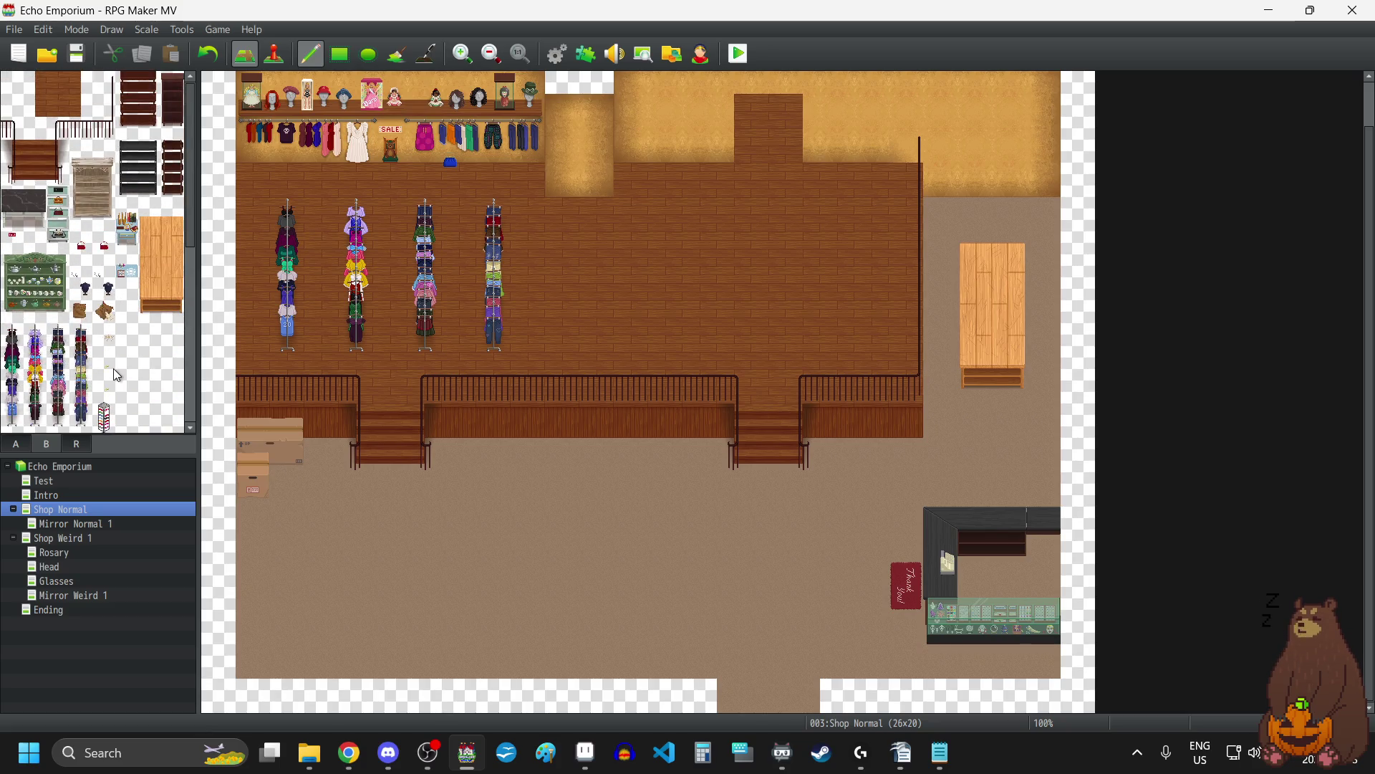
pyautogui.scroll(-7, 113, 369)
pyautogui.scroll(-1, 113, 369)
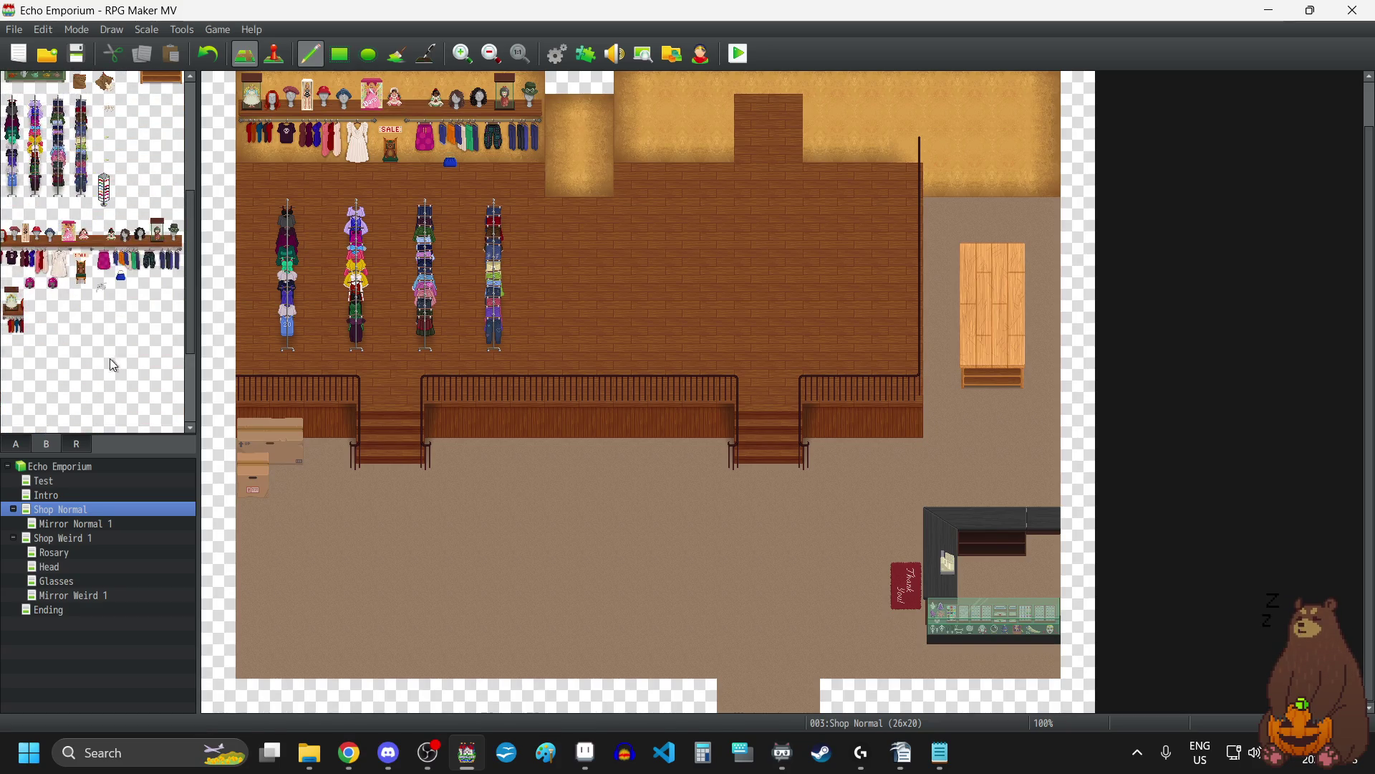
pyautogui.click(104, 289)
pyautogui.click(276, 184)
pyautogui.hotkey('ctrl', 'z')
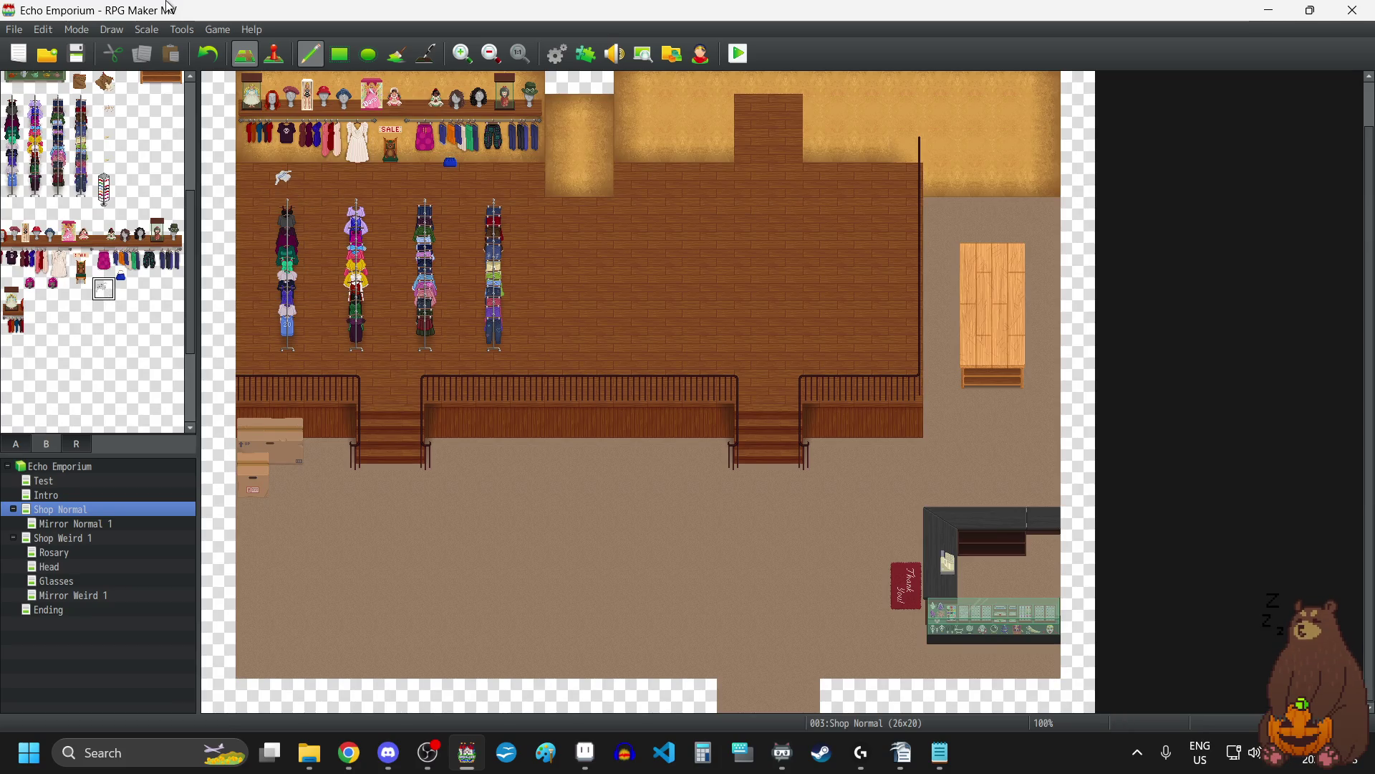
# Settle the grey tile at the floor's top-left corner, undoing a stray copy between the racks.
pyautogui.click(319, 251)
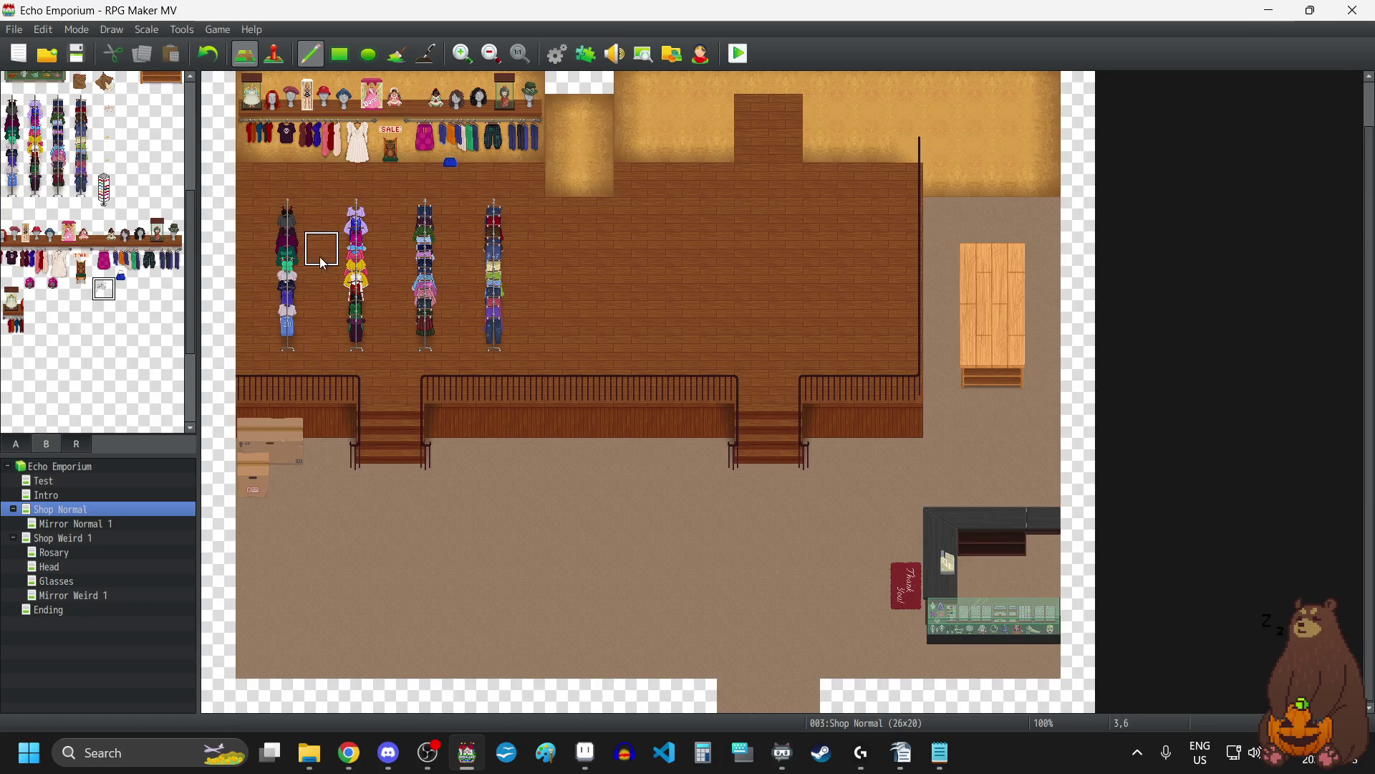
pyautogui.click(205, 60)
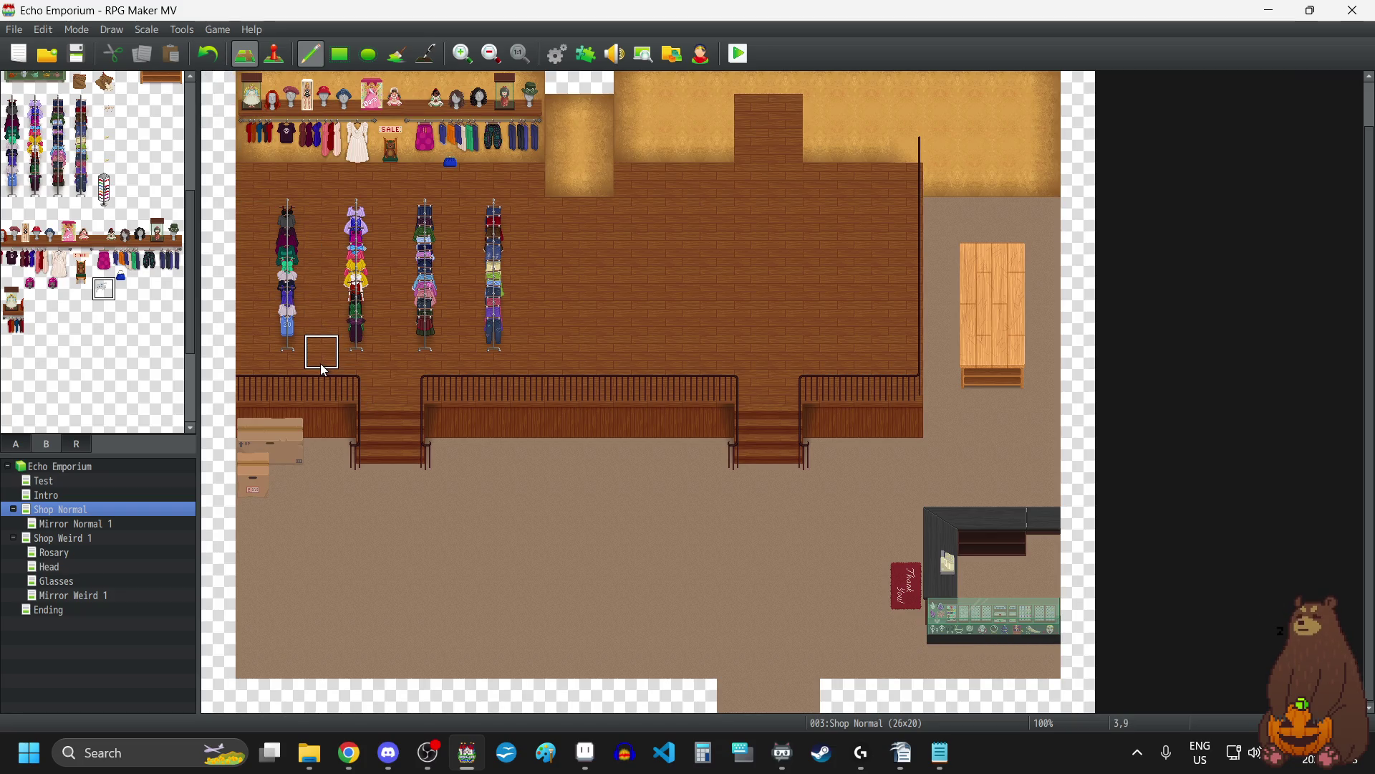
pyautogui.click(253, 179)
pyautogui.rightClick(347, 544)
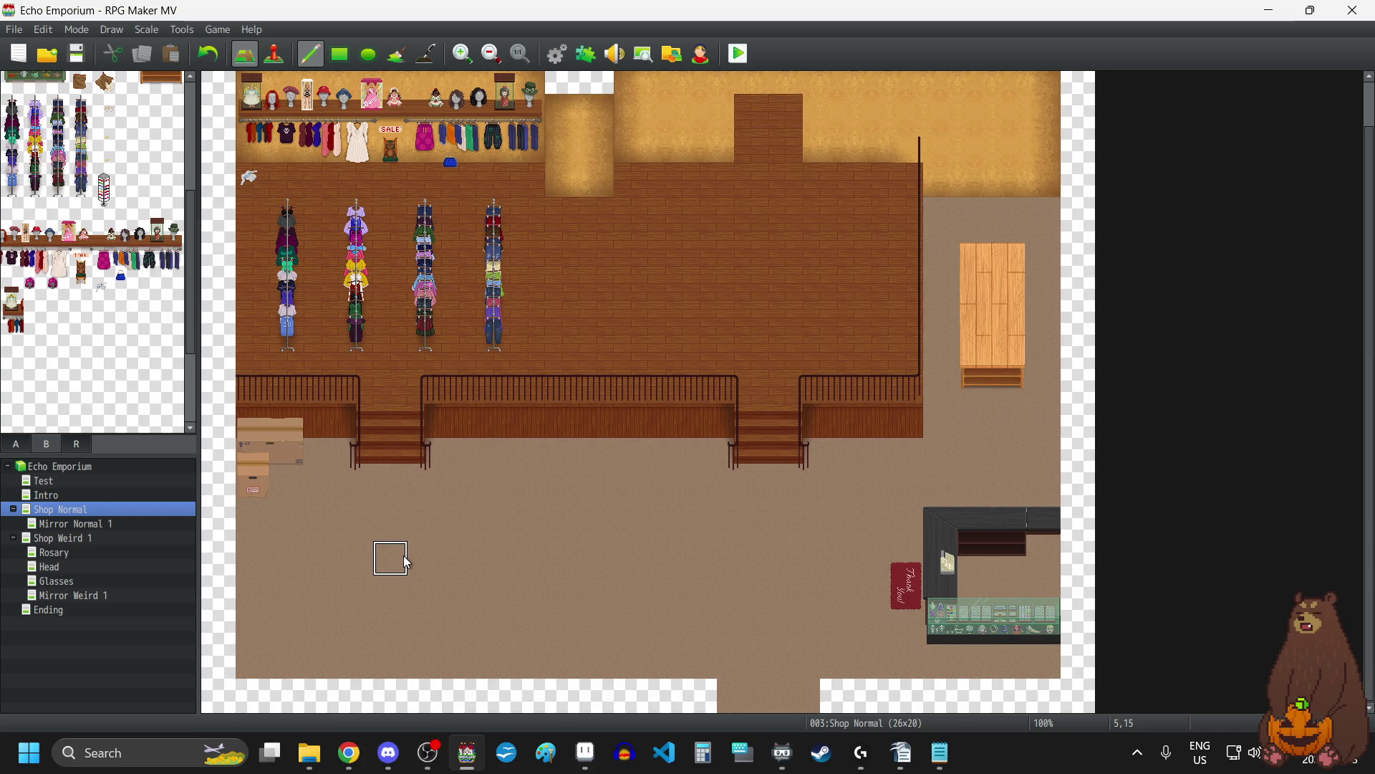
pyautogui.scroll(1, 404, 556)
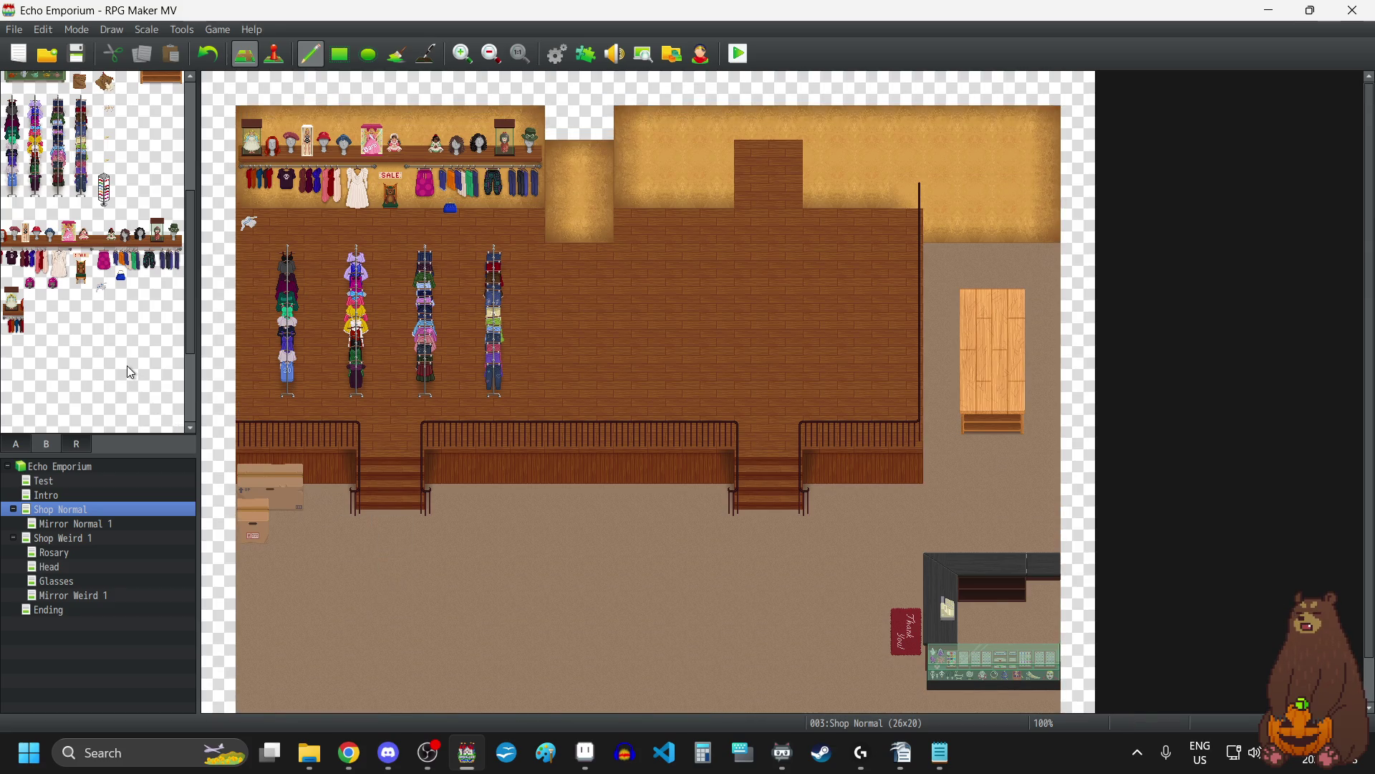
pyautogui.scroll(-2, 126, 365)
pyautogui.scroll(4, 129, 373)
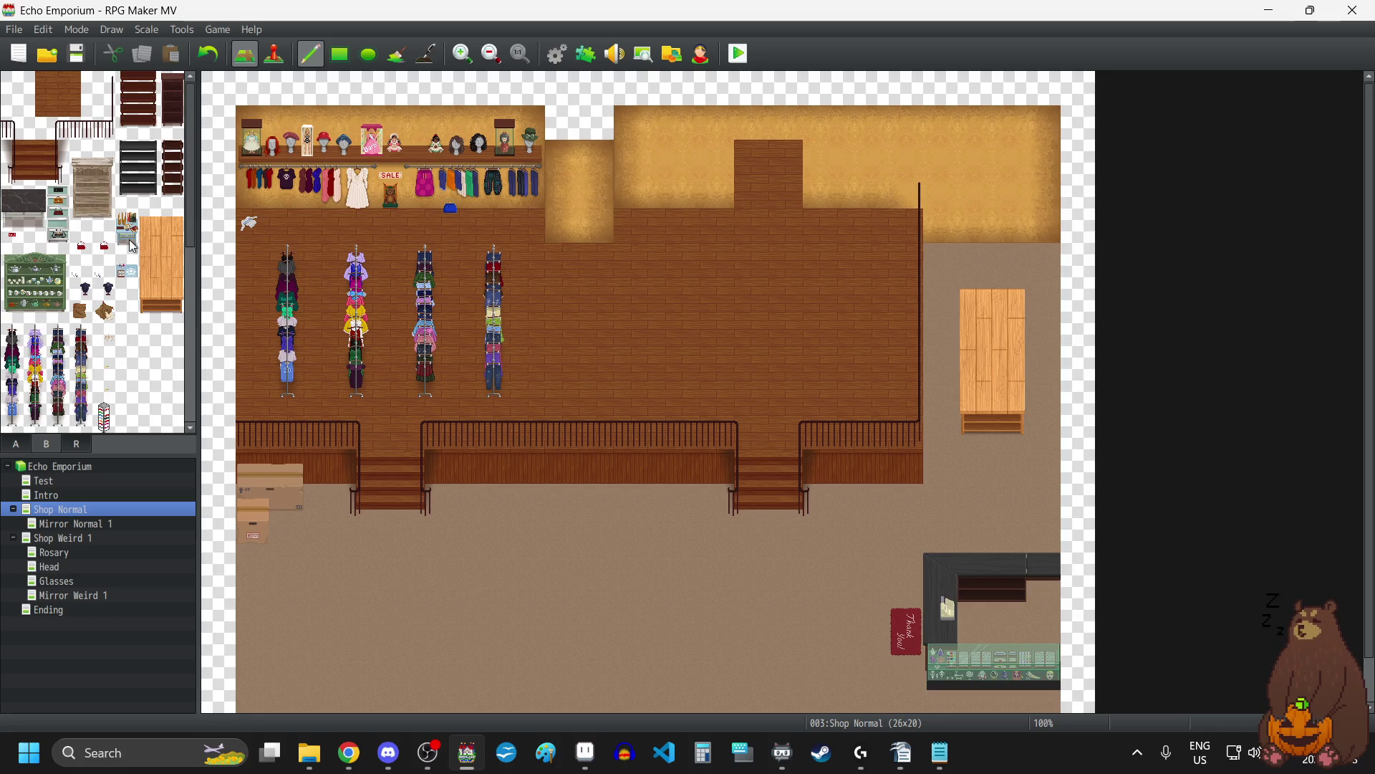
# Stamp a two-tile bottle table by the railing and a small blue table beside the right stairs.
pyautogui.moveTo(128, 219); pyautogui.dragTo(128, 245)
pyautogui.click(467, 472)
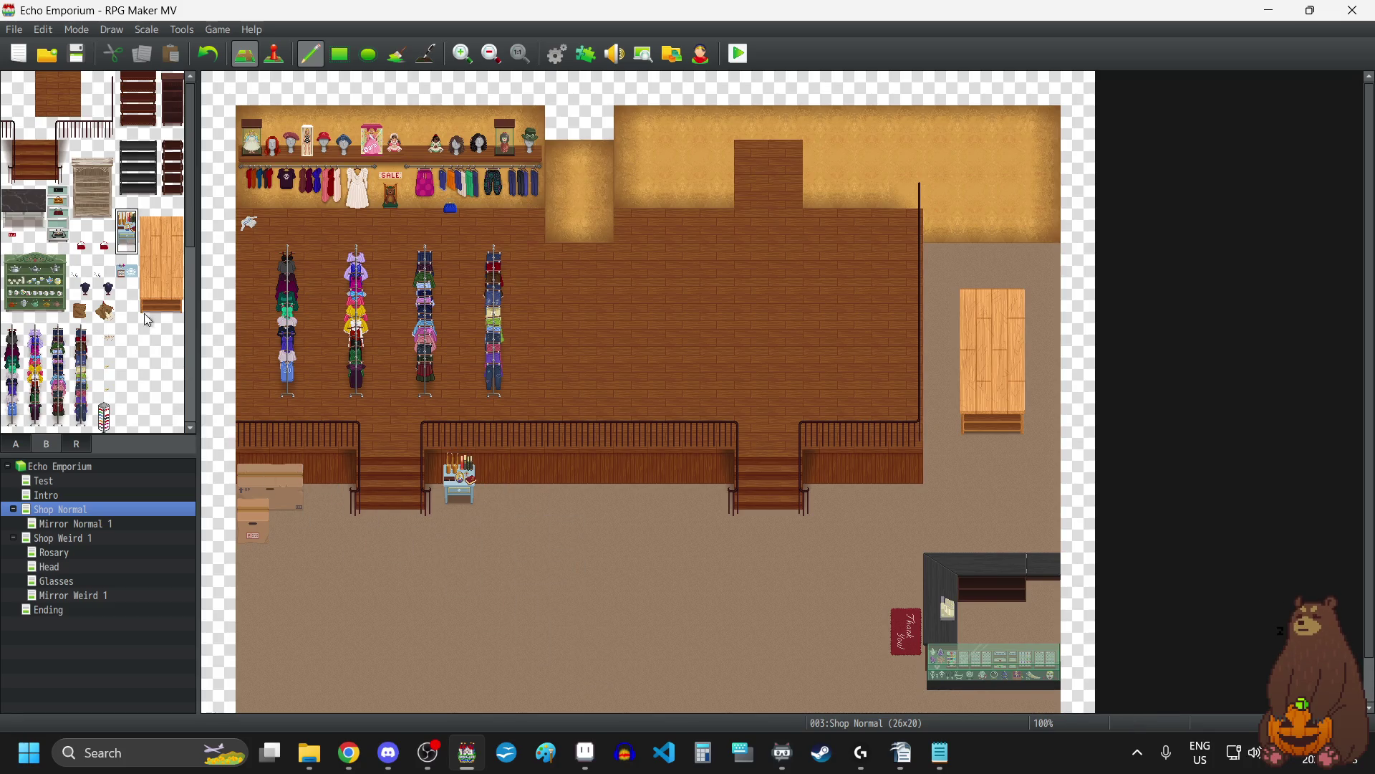
pyautogui.click(128, 243)
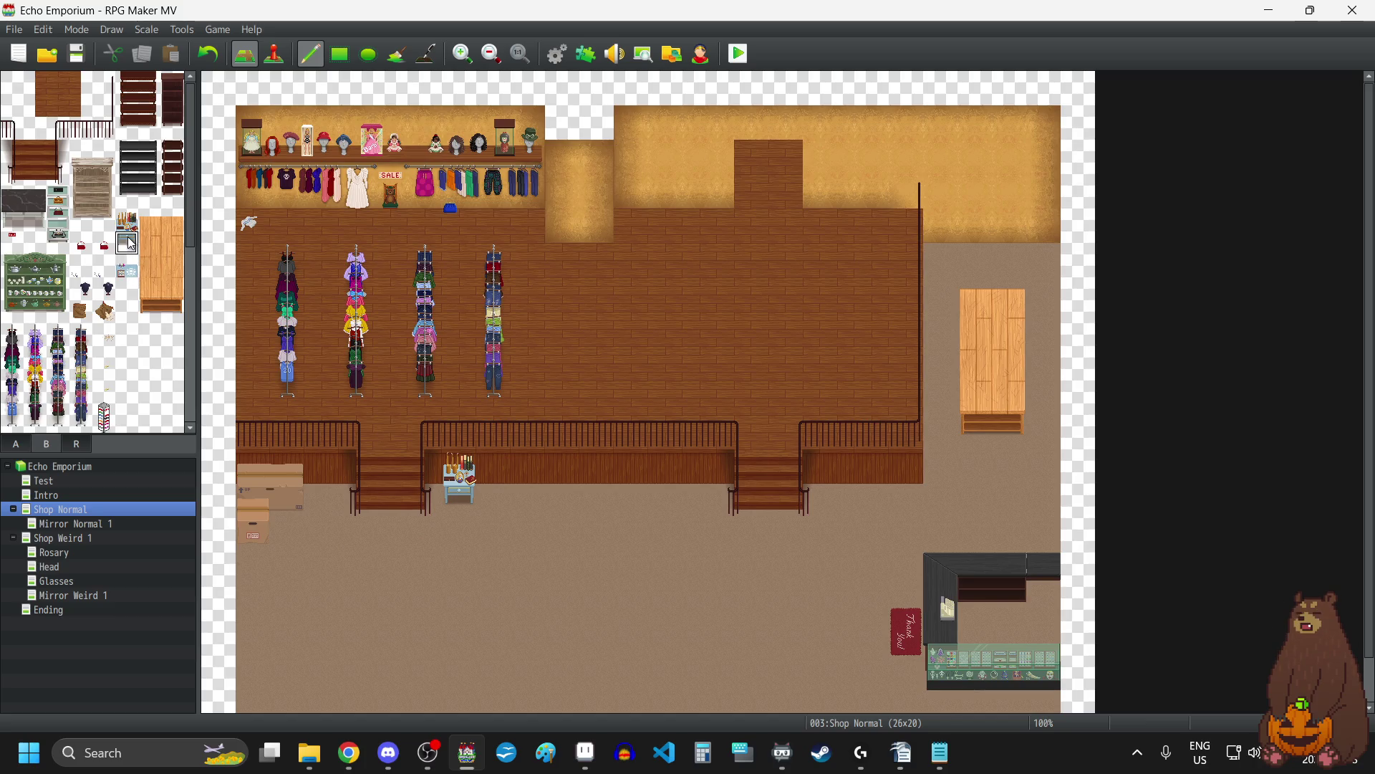
pyautogui.click(694, 493)
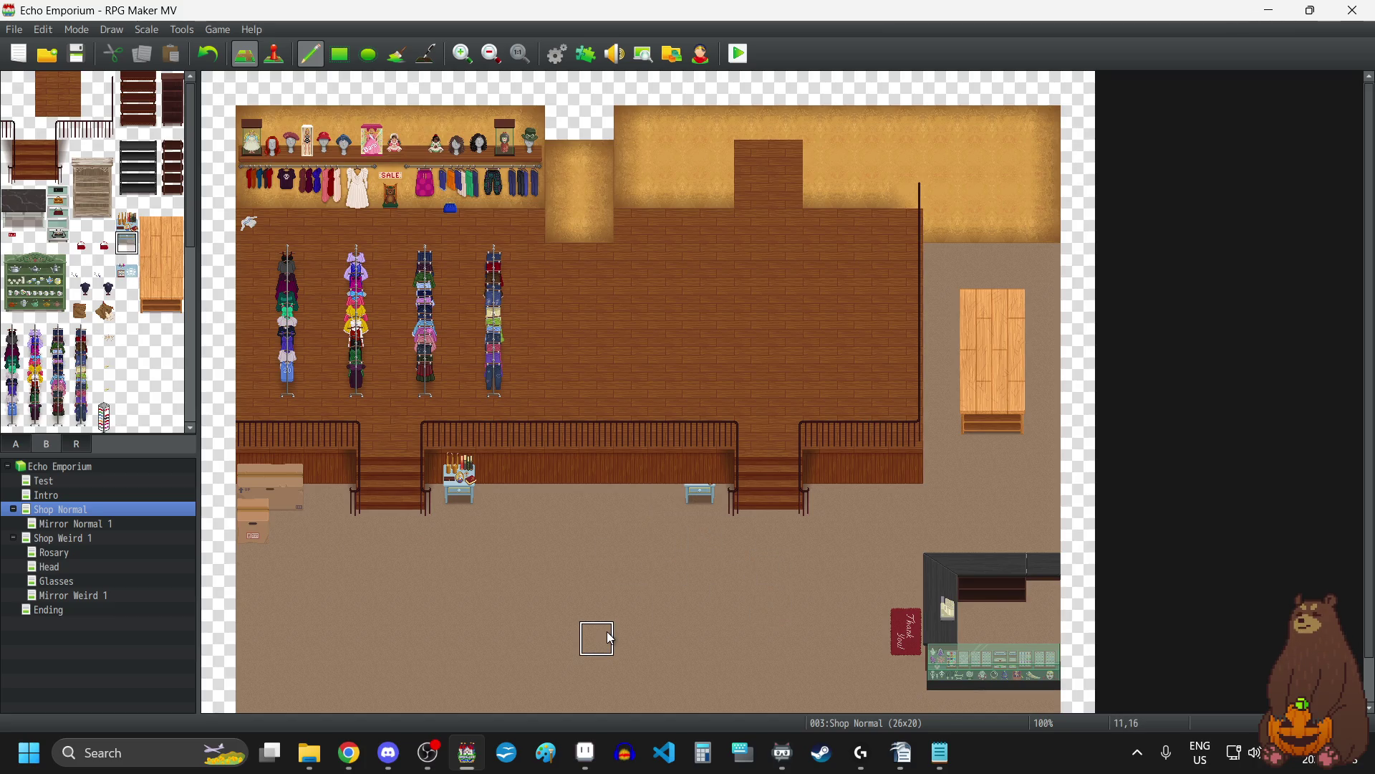
# Place a display item on top of the blue side table, then return the zoom to 100%.
pyautogui.click(460, 57)
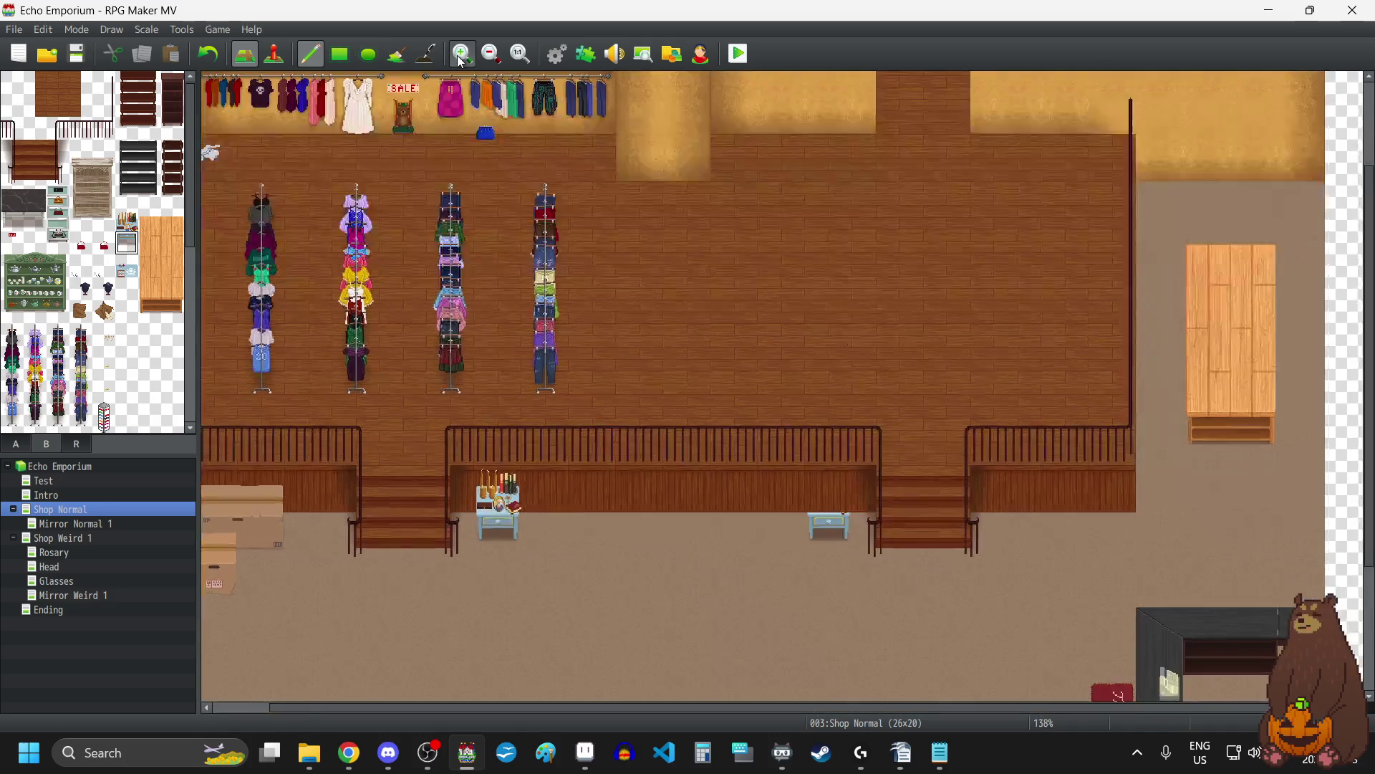
pyautogui.scroll(-2, 692, 469)
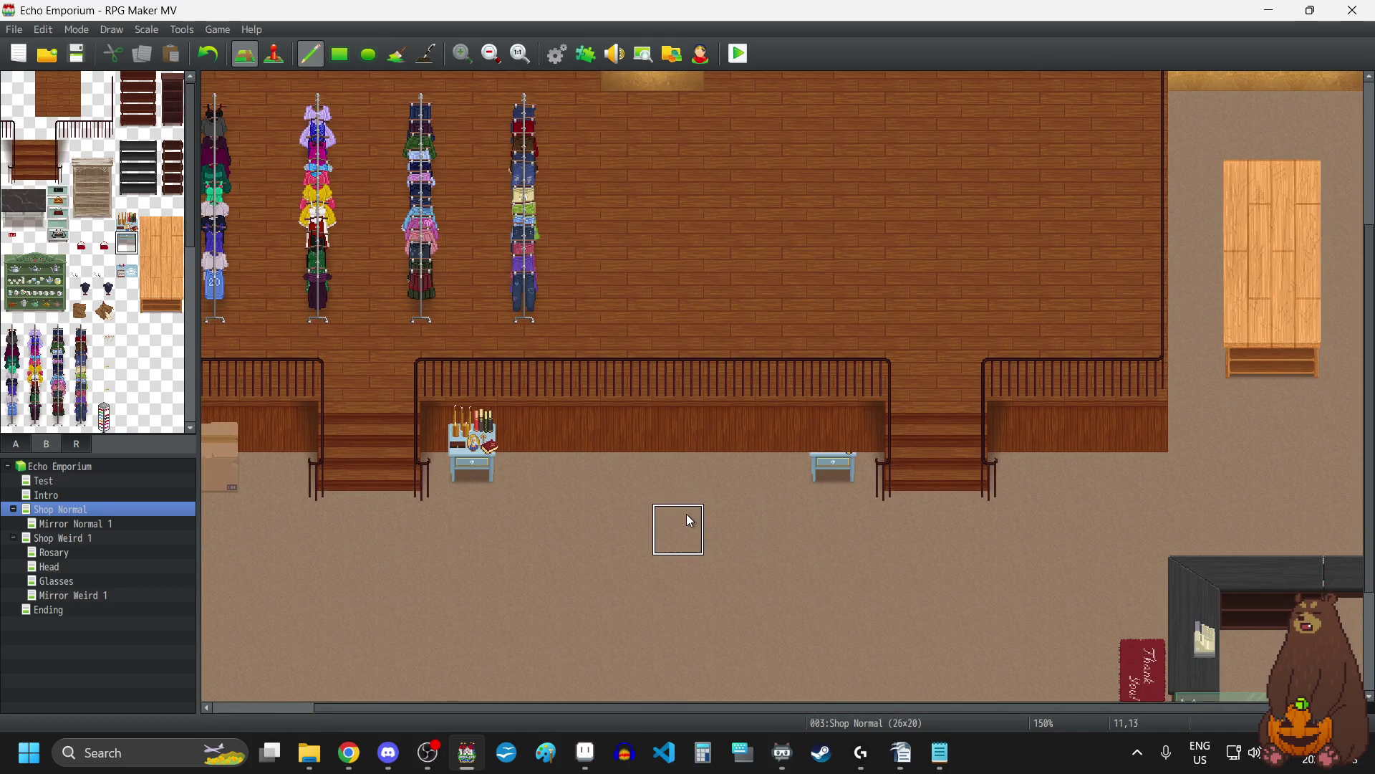
pyautogui.scroll(-4, 687, 515)
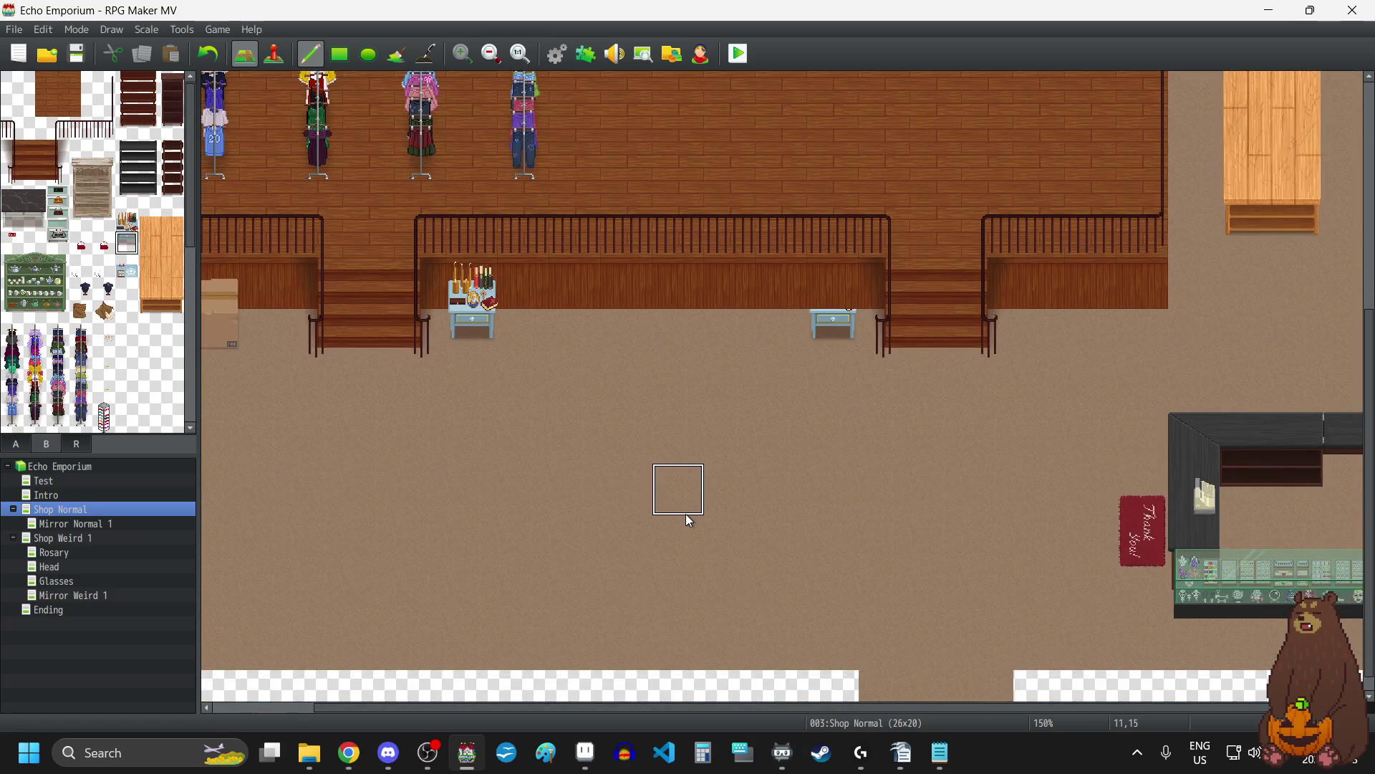
pyautogui.scroll(3, 686, 514)
pyautogui.scroll(3, 684, 513)
pyautogui.scroll(-3, 684, 514)
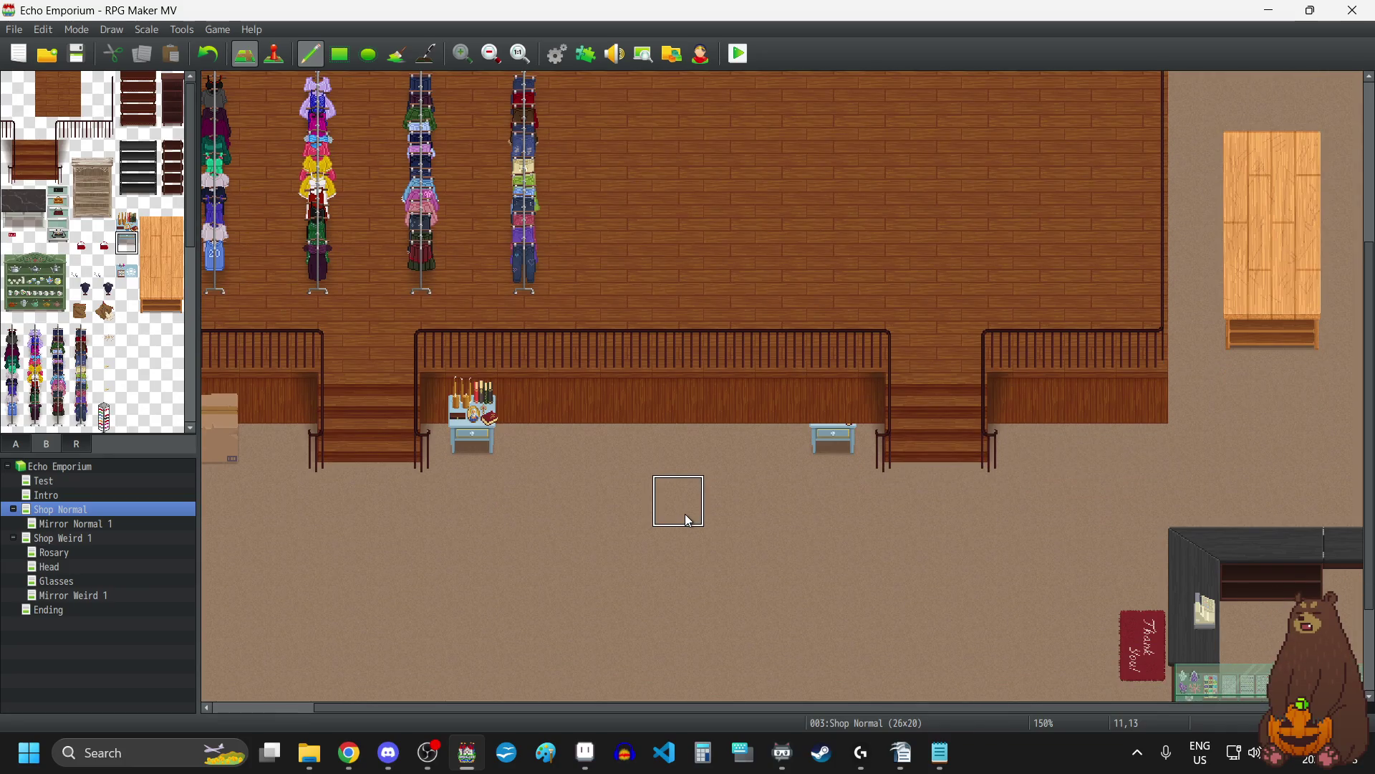
pyautogui.scroll(2, 685, 514)
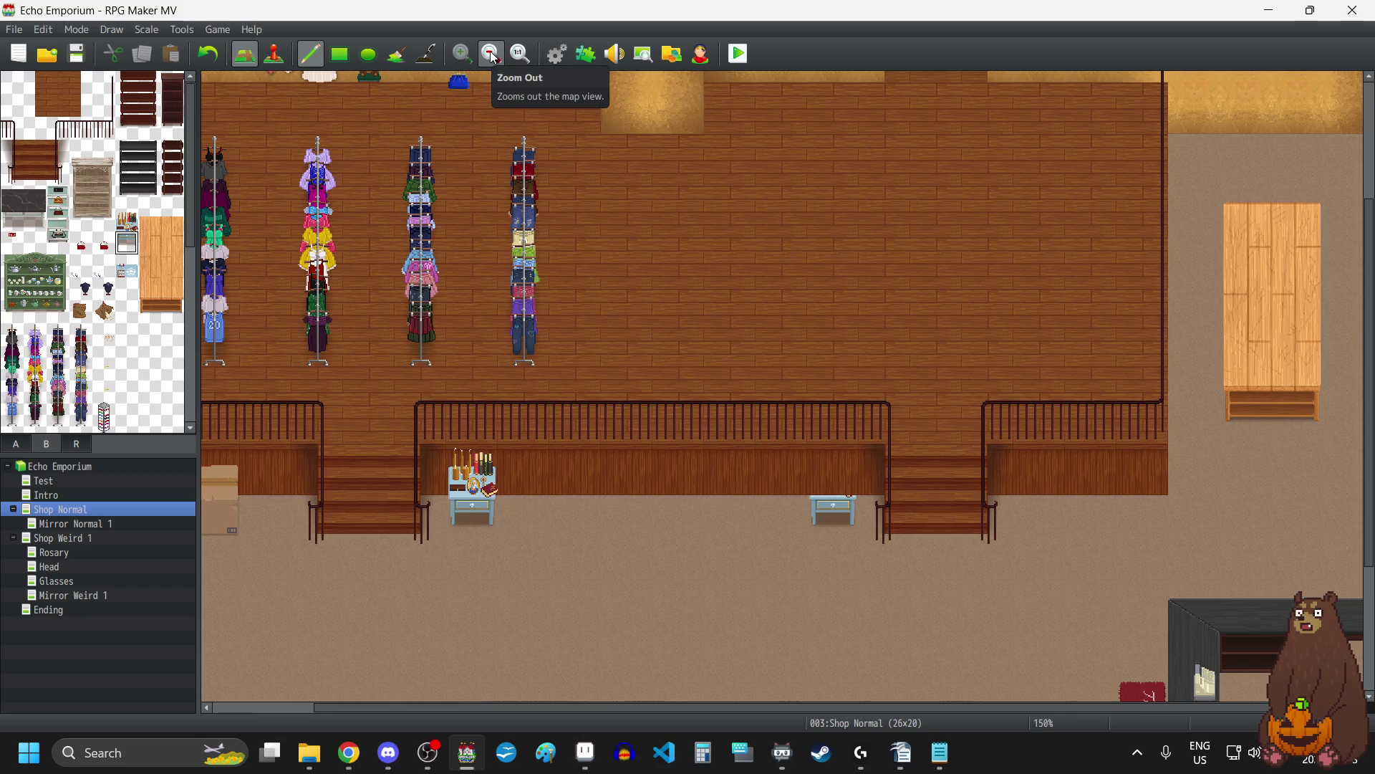
pyautogui.click(127, 275)
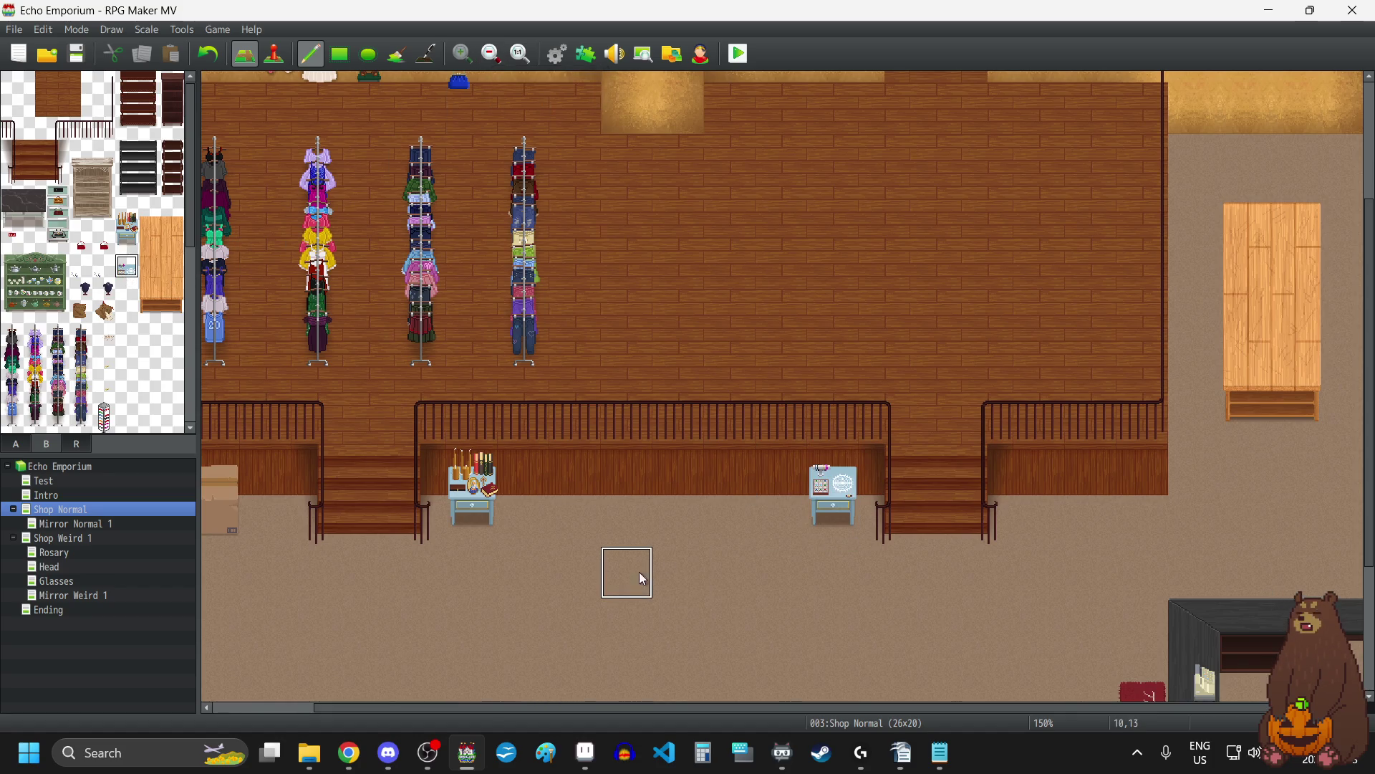
pyautogui.scroll(-1, 653, 574)
pyautogui.scroll(1, 648, 566)
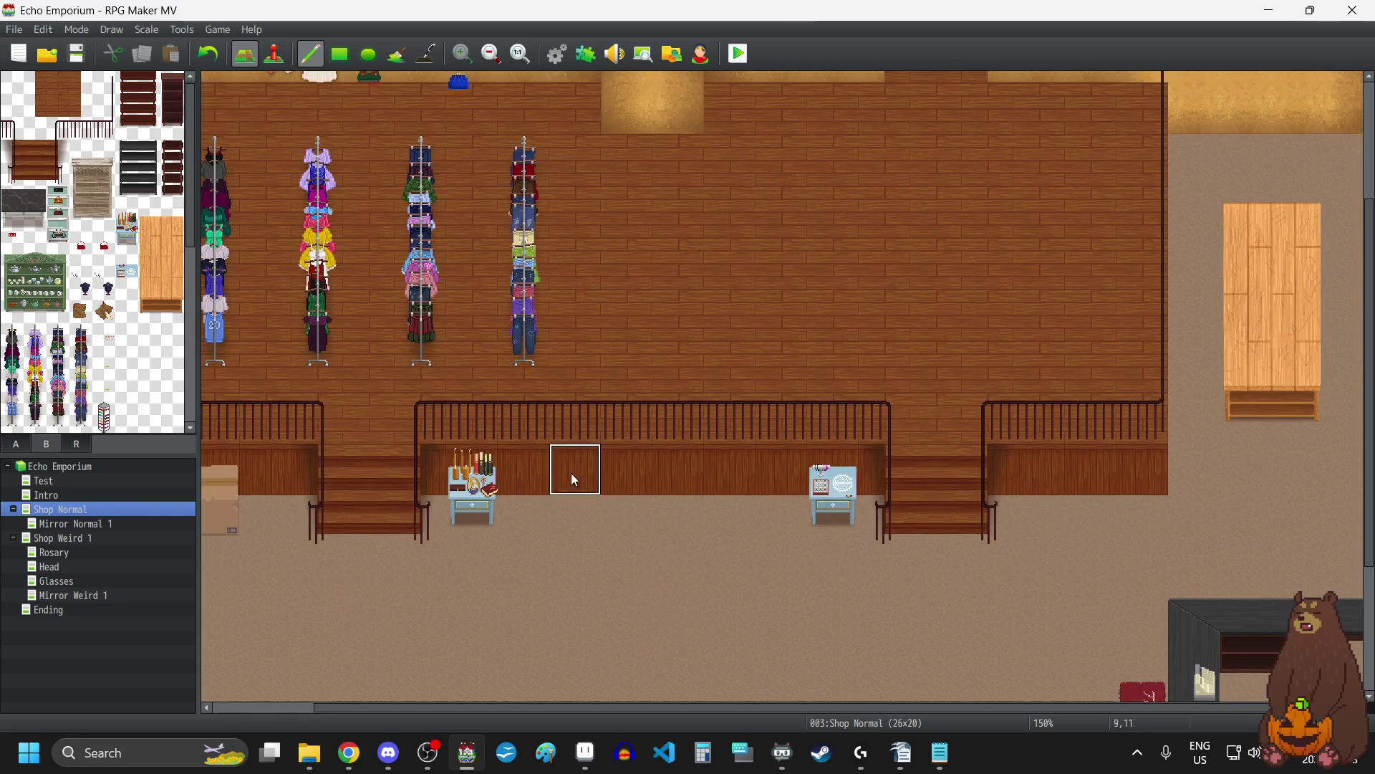
pyautogui.click(492, 55)
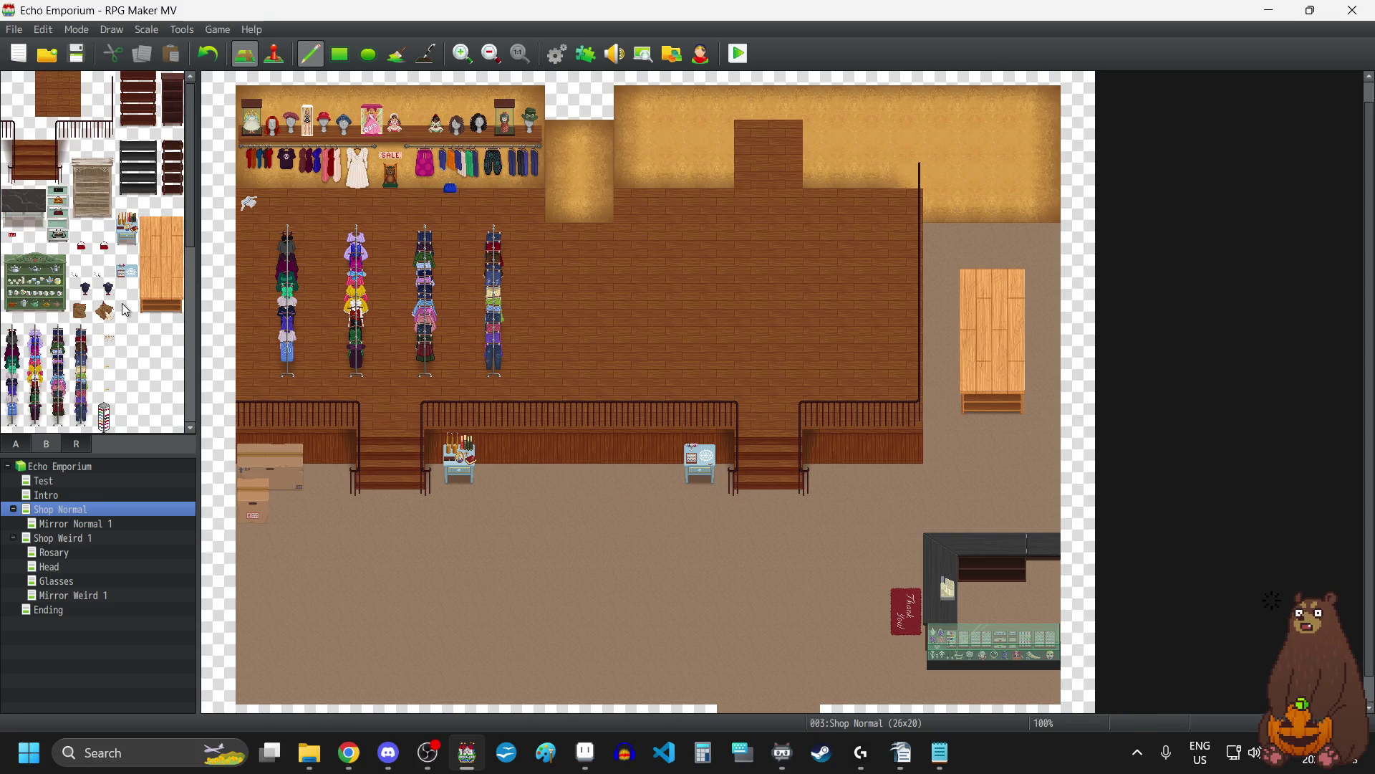
# Stamp the dark marble table below the railing between the two blue side tables and reset the brush.
pyautogui.moveTo(56, 313)
pyautogui.mouseDown()
pyautogui.moveTo(11, 312)
pyautogui.moveTo(11, 264)
pyautogui.mouseUp()
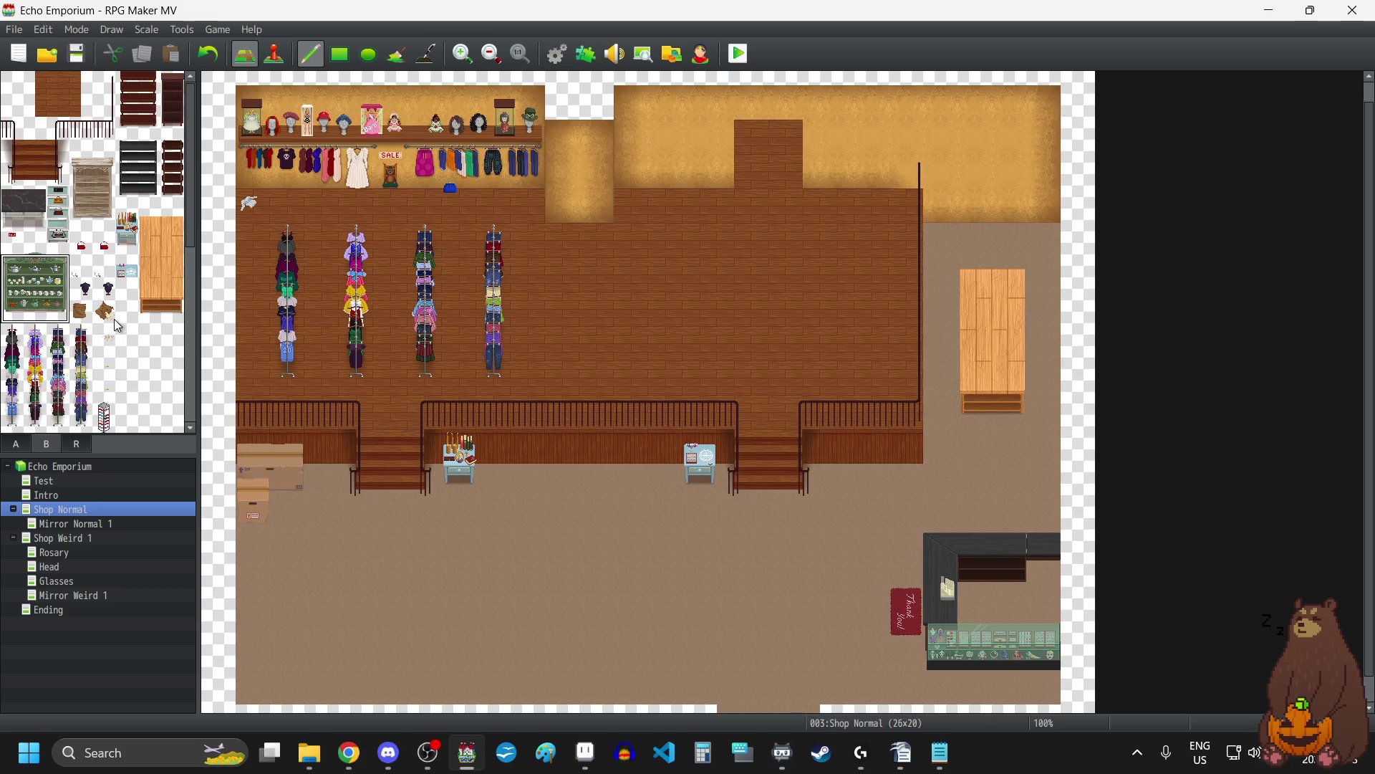
pyautogui.scroll(-3, 113, 318)
pyautogui.scroll(-2, 113, 318)
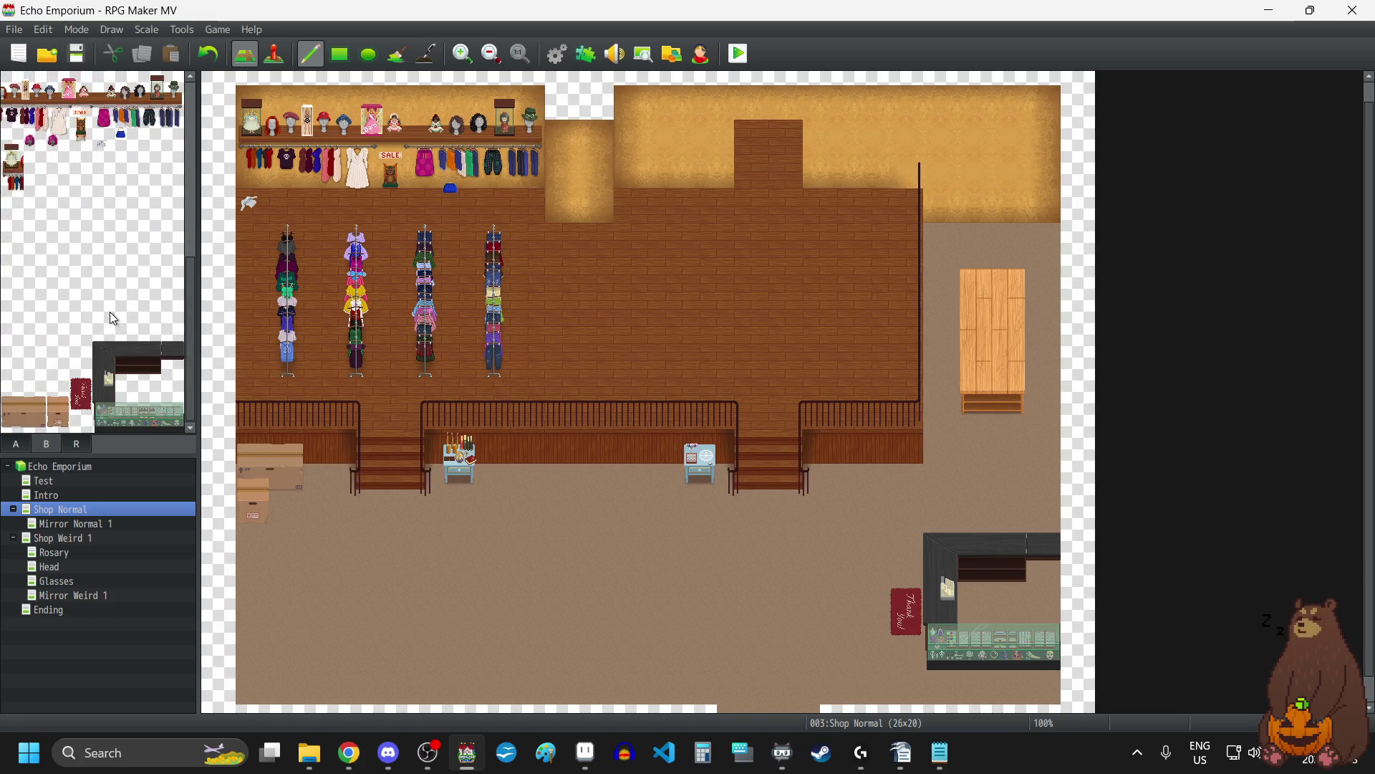
pyautogui.scroll(5, 111, 315)
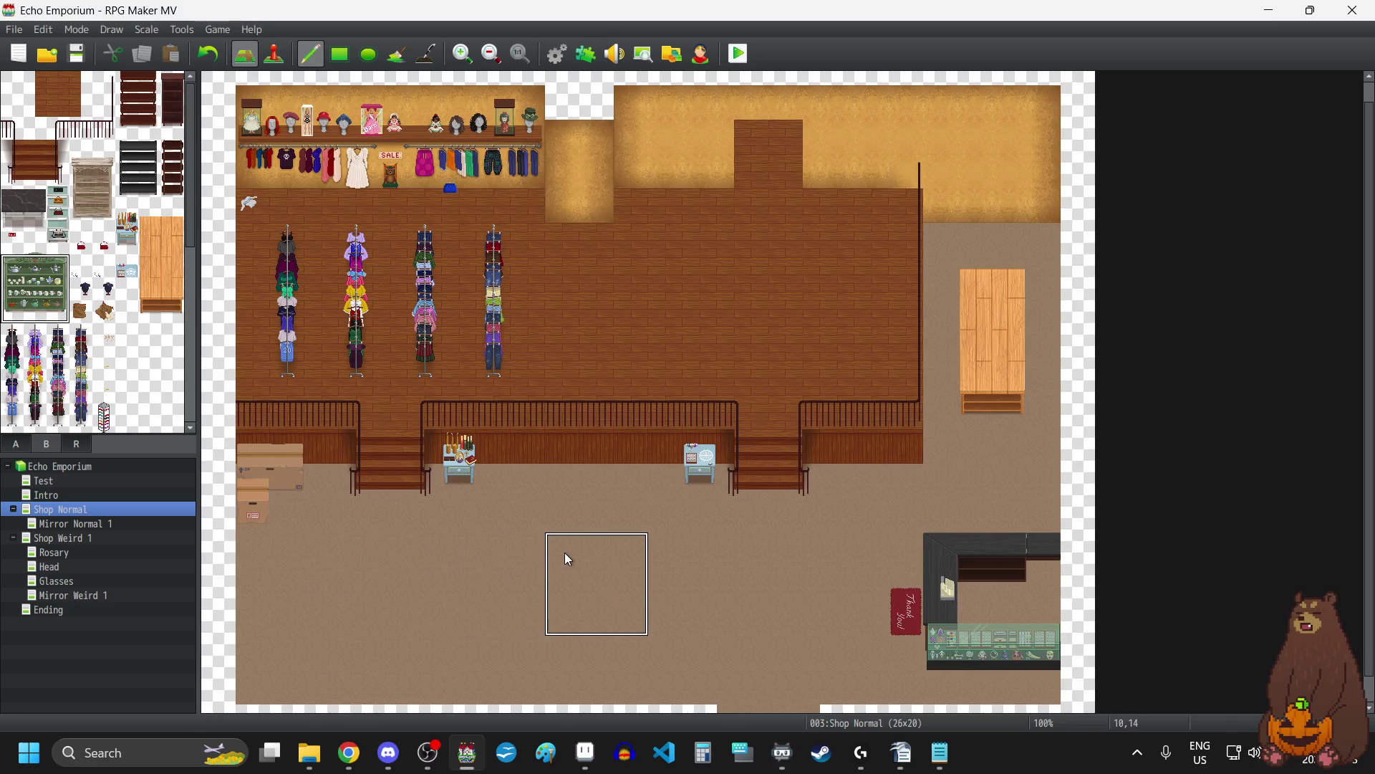
pyautogui.moveTo(13, 201)
pyautogui.mouseDown()
pyautogui.moveTo(29, 203)
pyautogui.moveTo(29, 222)
pyautogui.mouseUp()
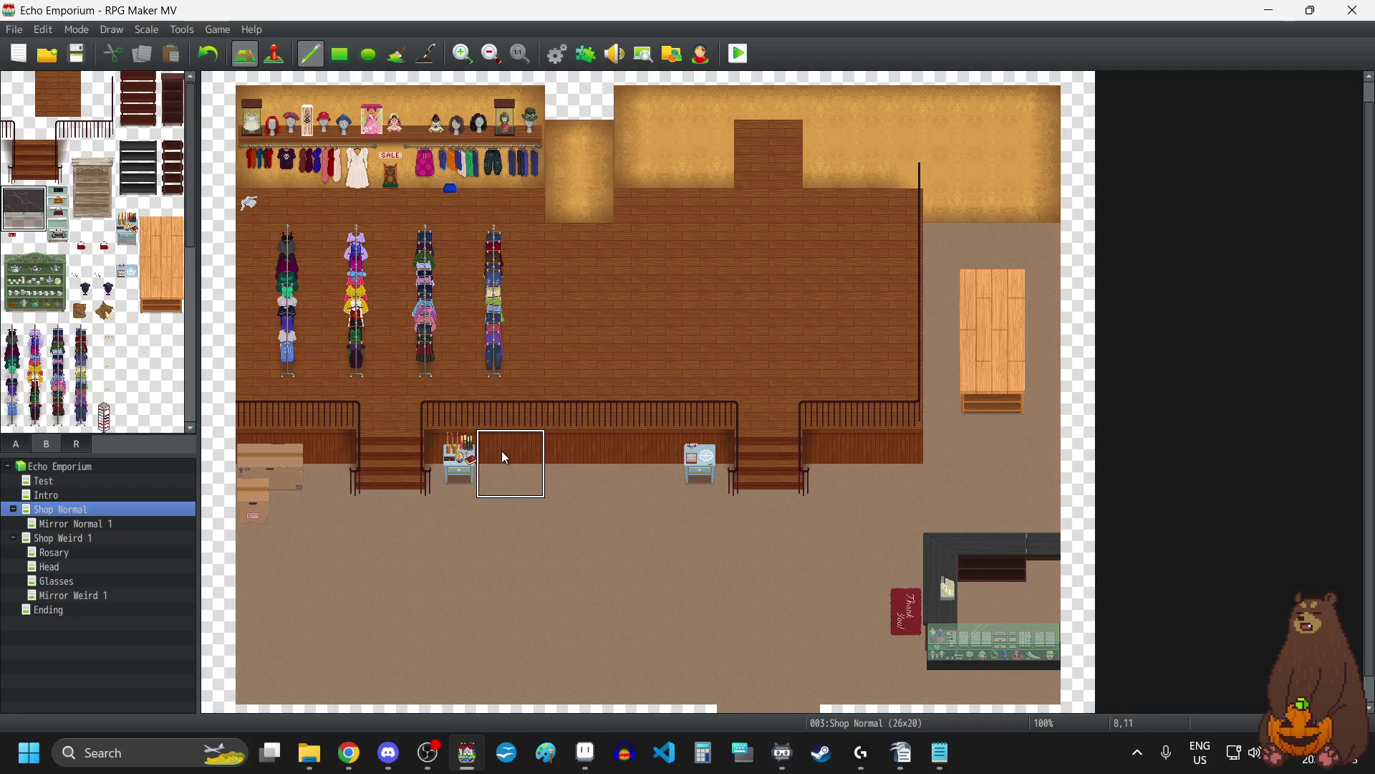
pyautogui.click(565, 457)
pyautogui.rightClick(530, 584)
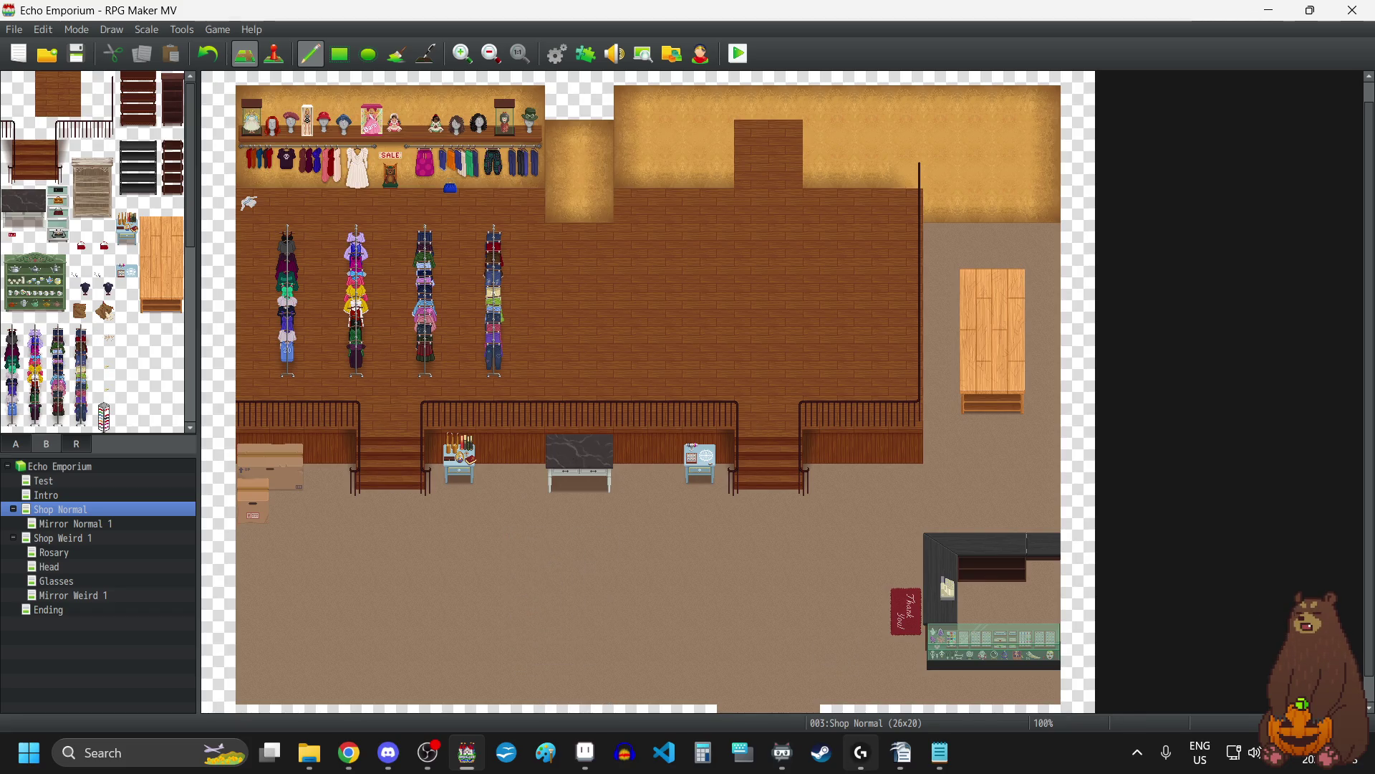
pyautogui.hotkey('alt', 'Tab')
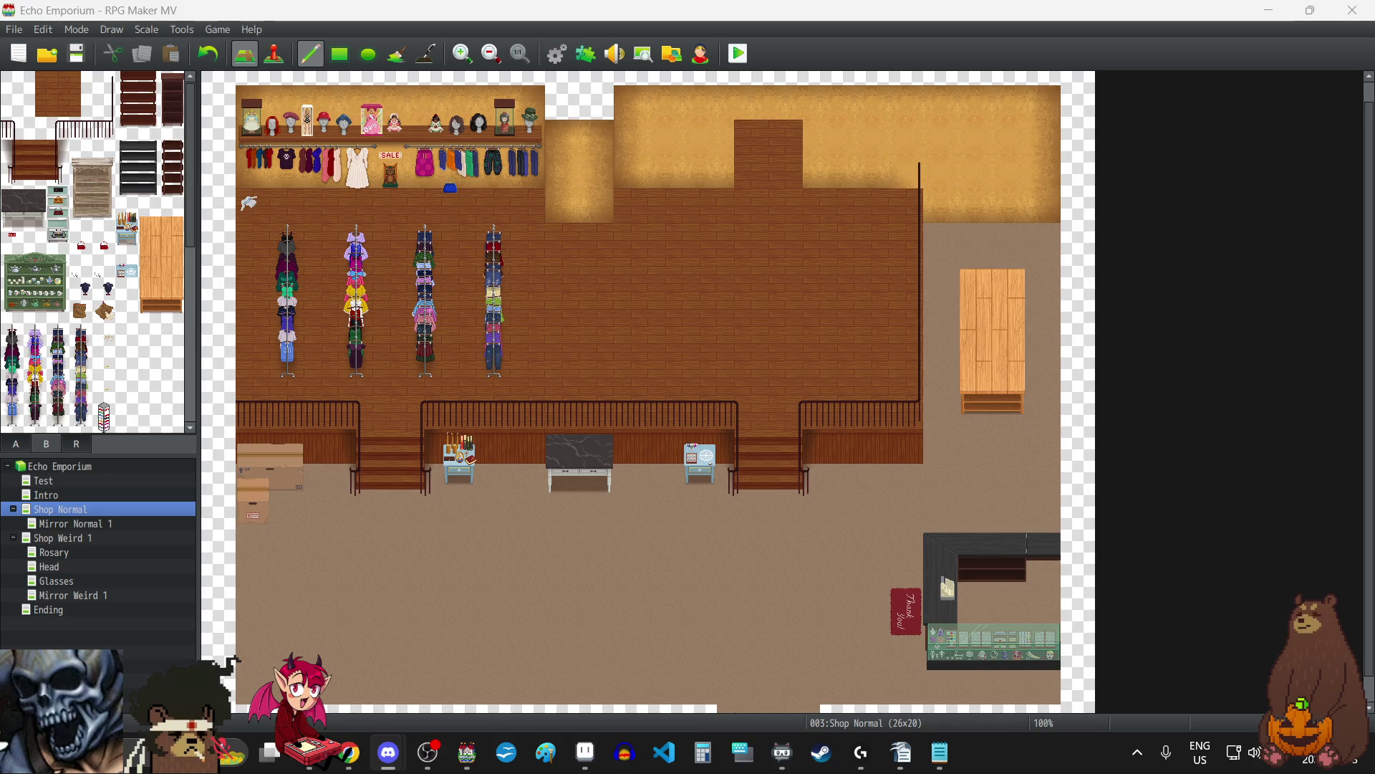
# Briefly show the desktop with Win+D, then bring the map editor back.
pyautogui.press('super+d')
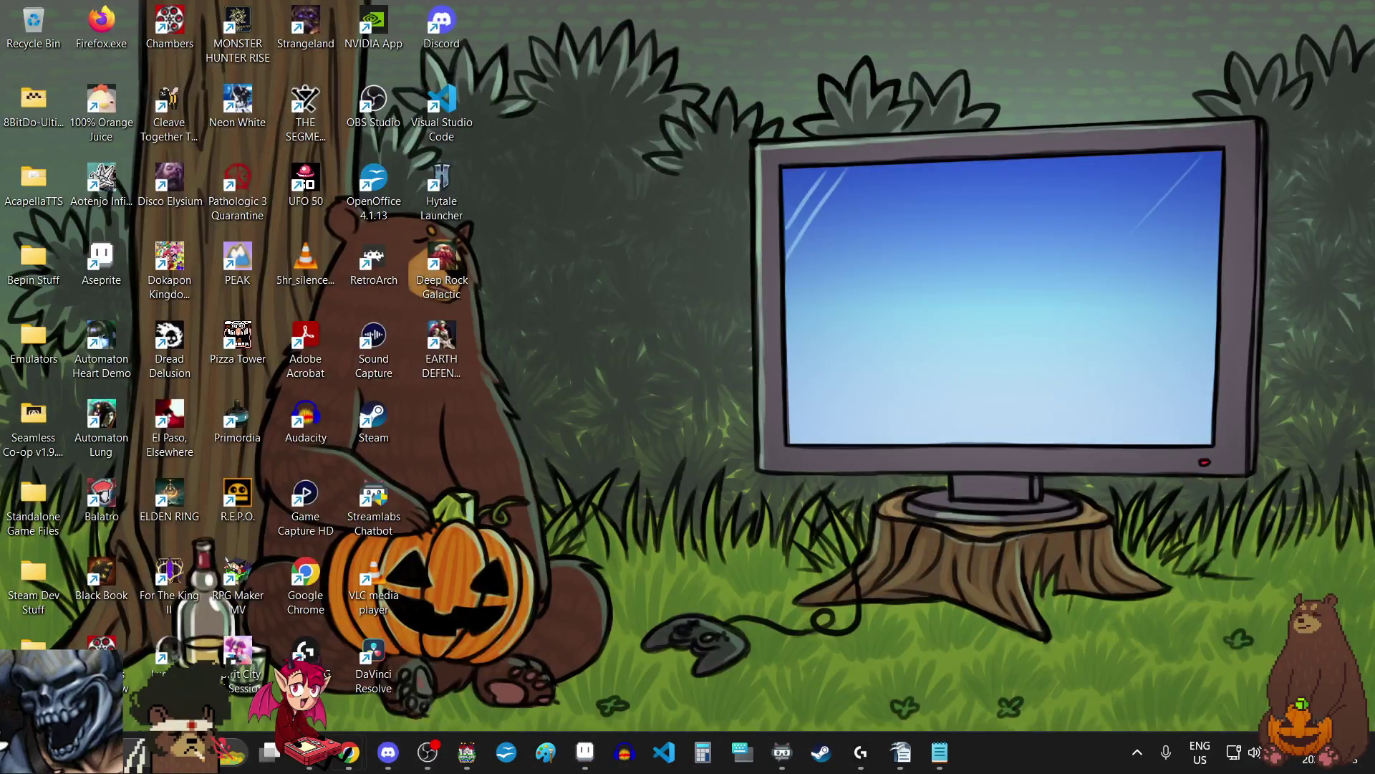
pyautogui.press('super+d')
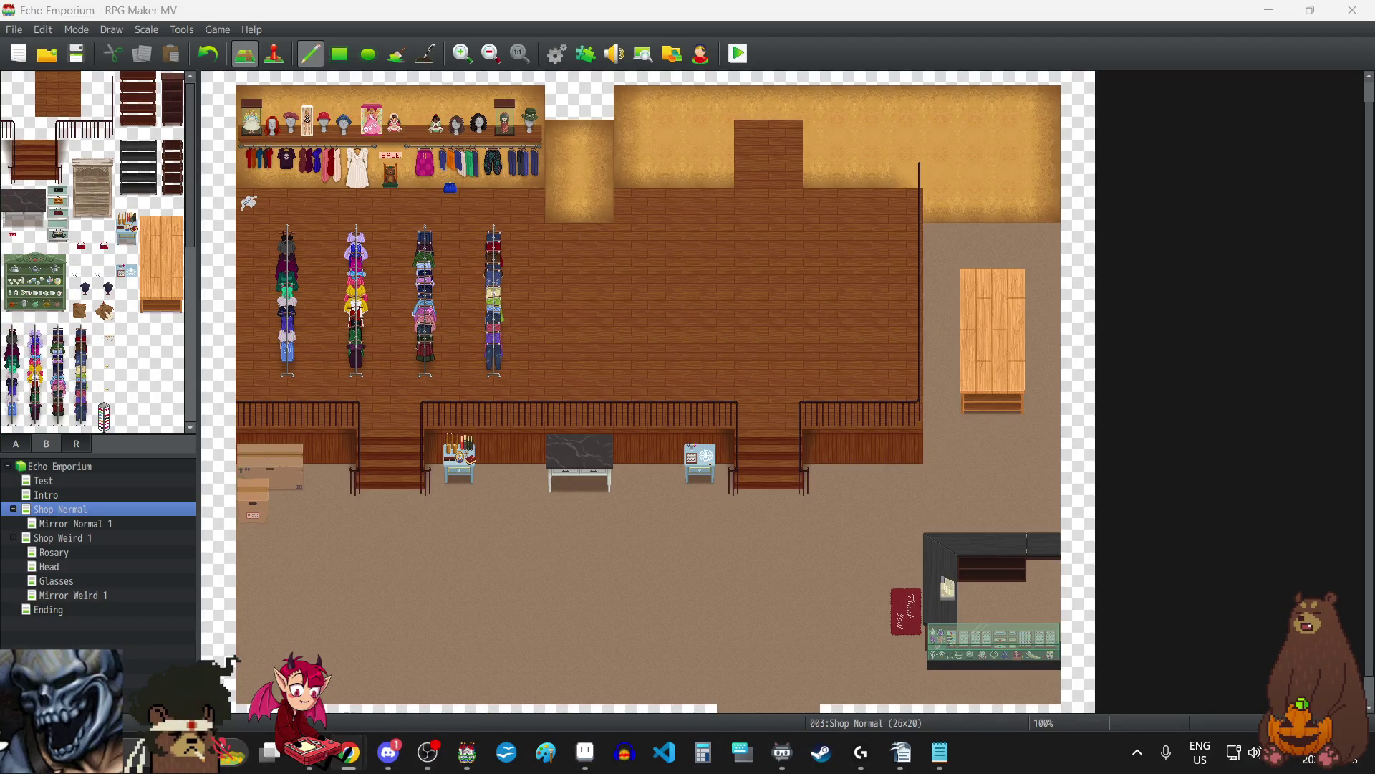
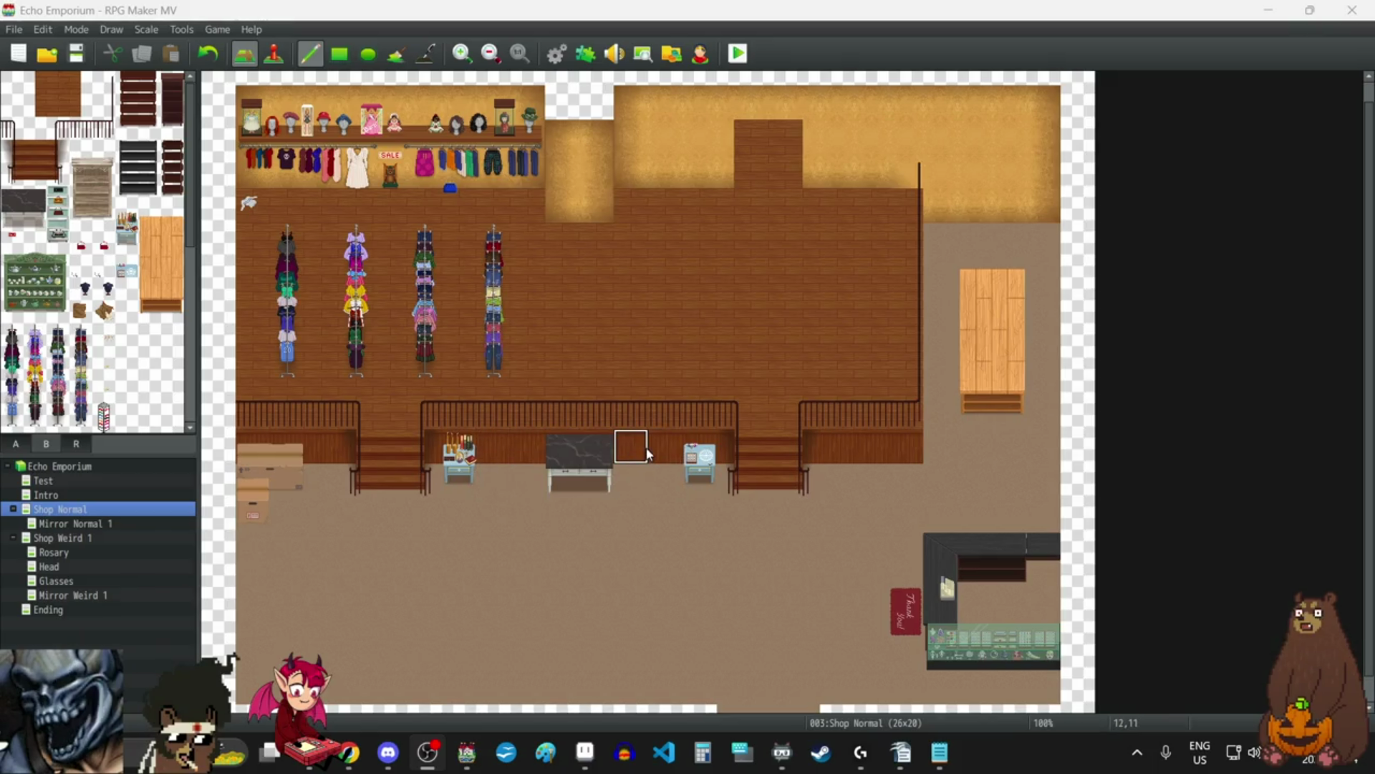
# Stamp the matching marble top tile onto the empty right half of the counter at 11,11.
pyautogui.click(587, 453)
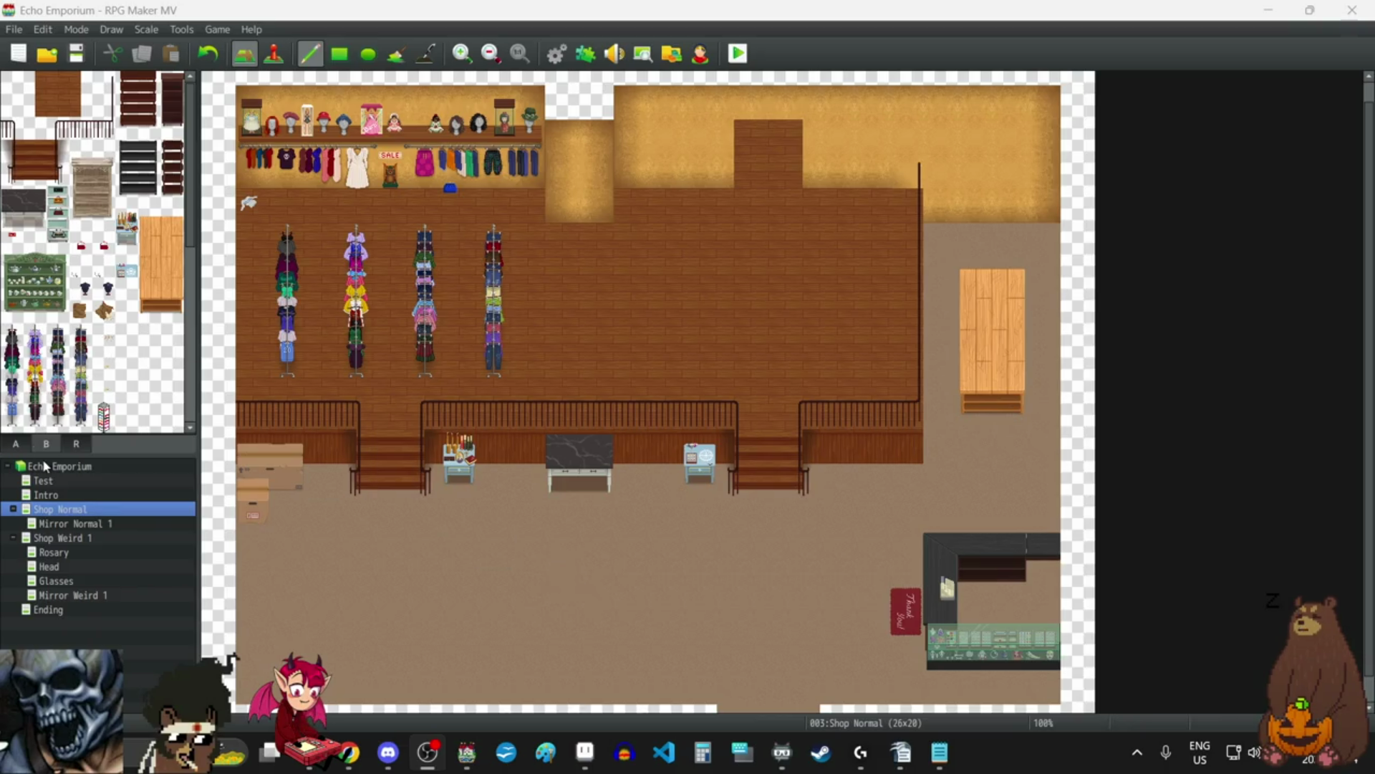
# Paint brown wall over the marble counter top and cover its table with plain floor.
pyautogui.click(24, 445)
pyautogui.click(29, 153)
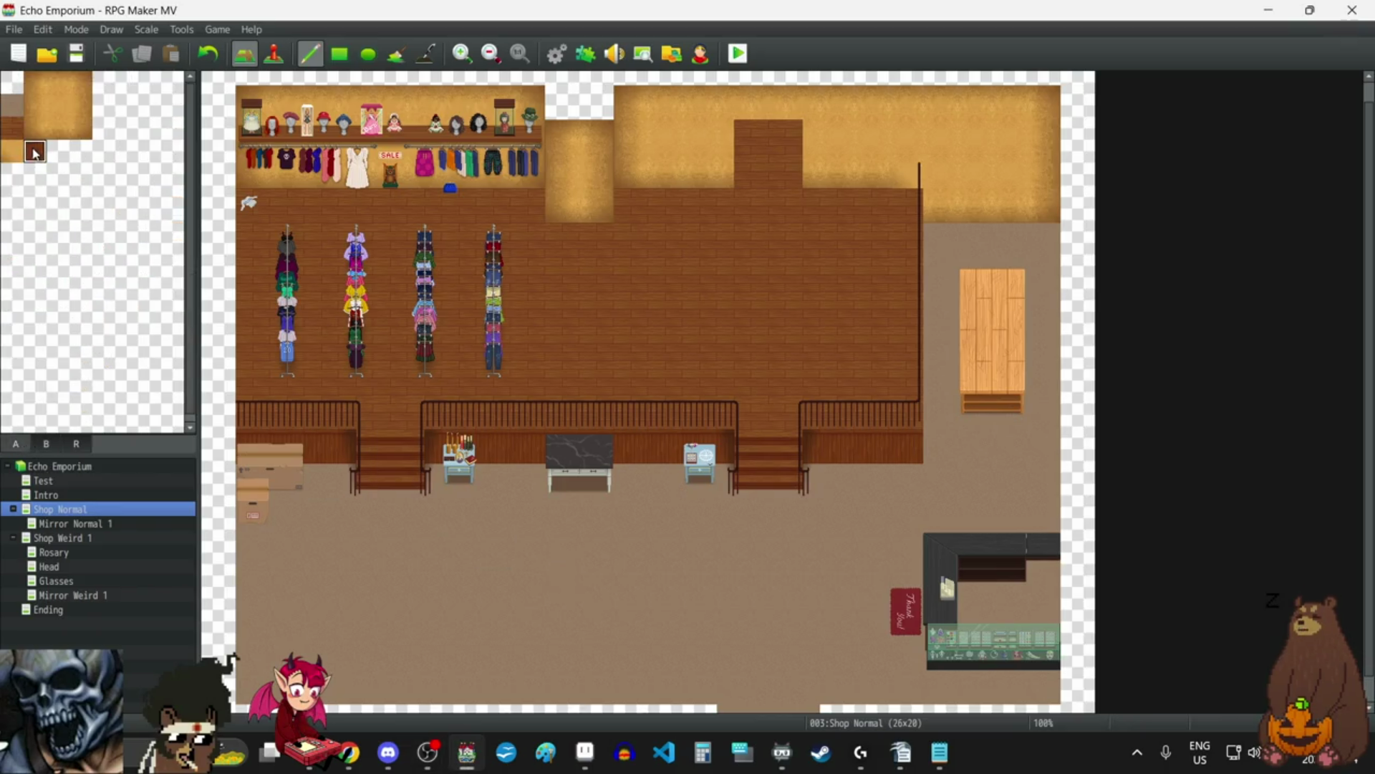
pyautogui.click(561, 460)
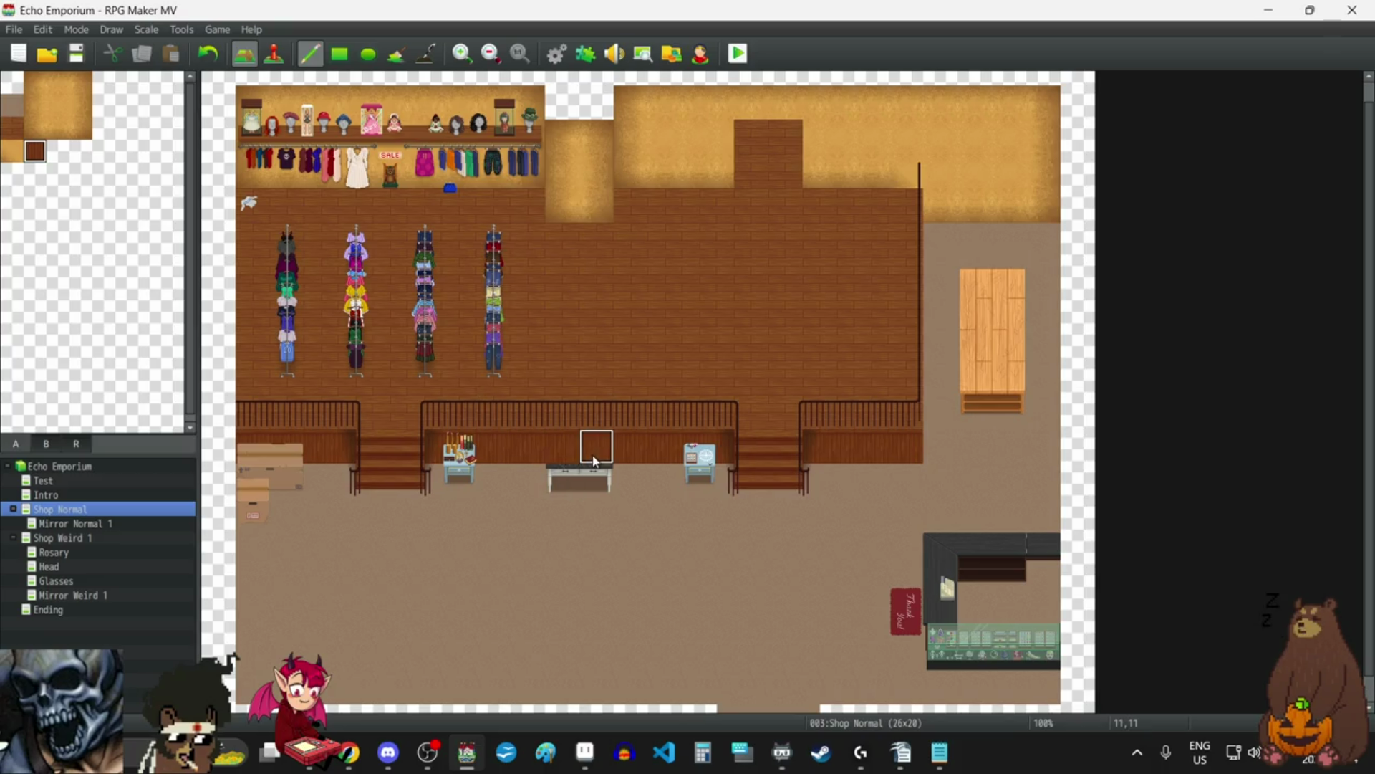
pyautogui.click(13, 108)
pyautogui.moveTo(563, 479); pyautogui.dragTo(596, 481)
# Place a light wooden shelf and a dark wooden shelf side by side against the wall front.
pyautogui.click(48, 443)
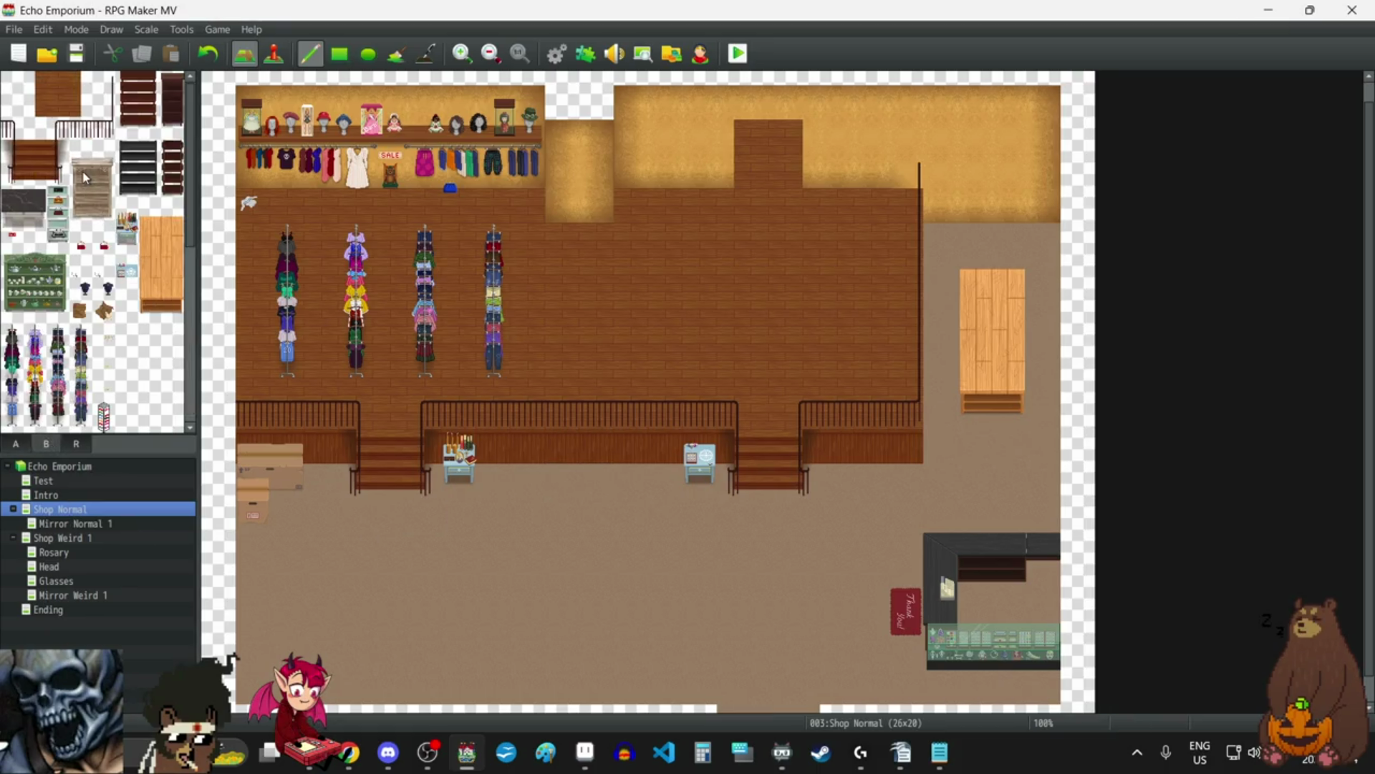
pyautogui.moveTo(80, 154)
pyautogui.mouseDown()
pyautogui.moveTo(99, 162)
pyautogui.moveTo(99, 224)
pyautogui.mouseUp()
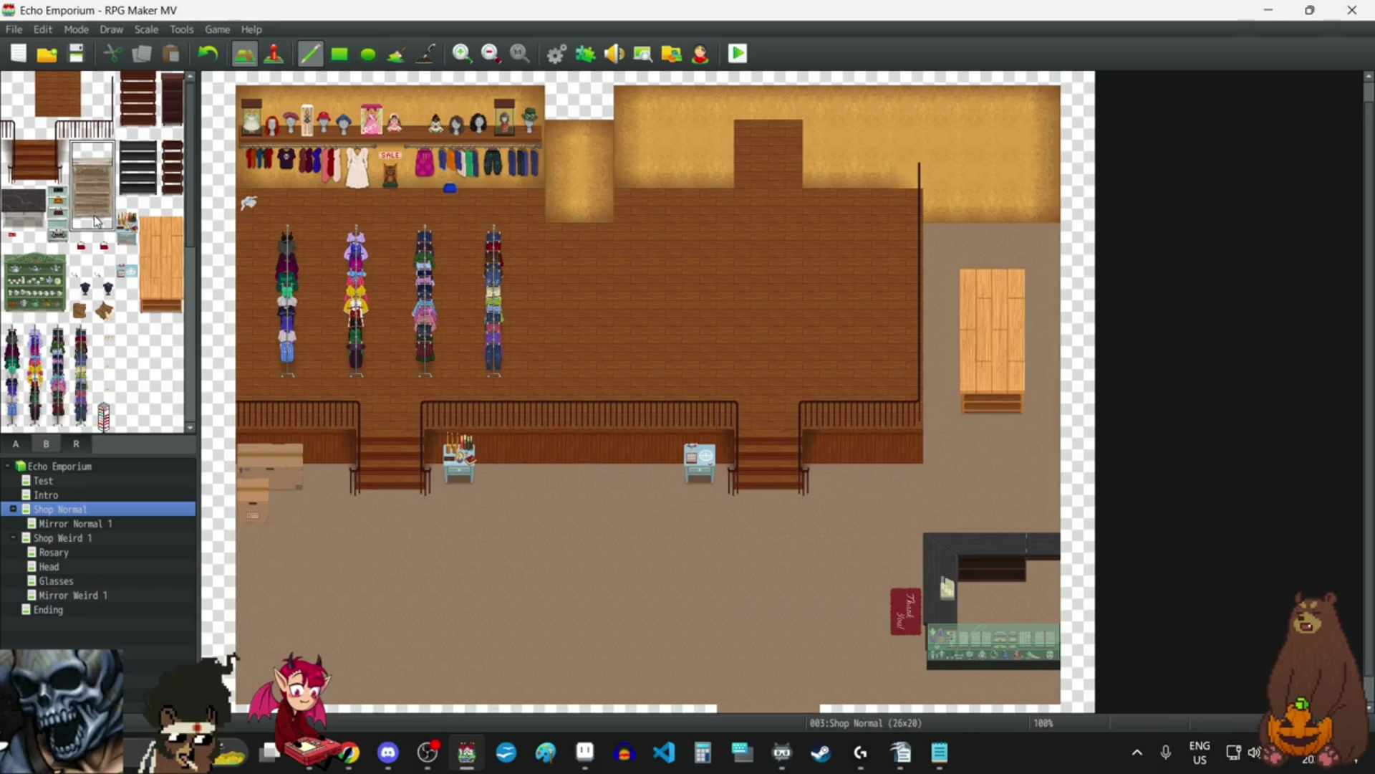
pyautogui.click(536, 391)
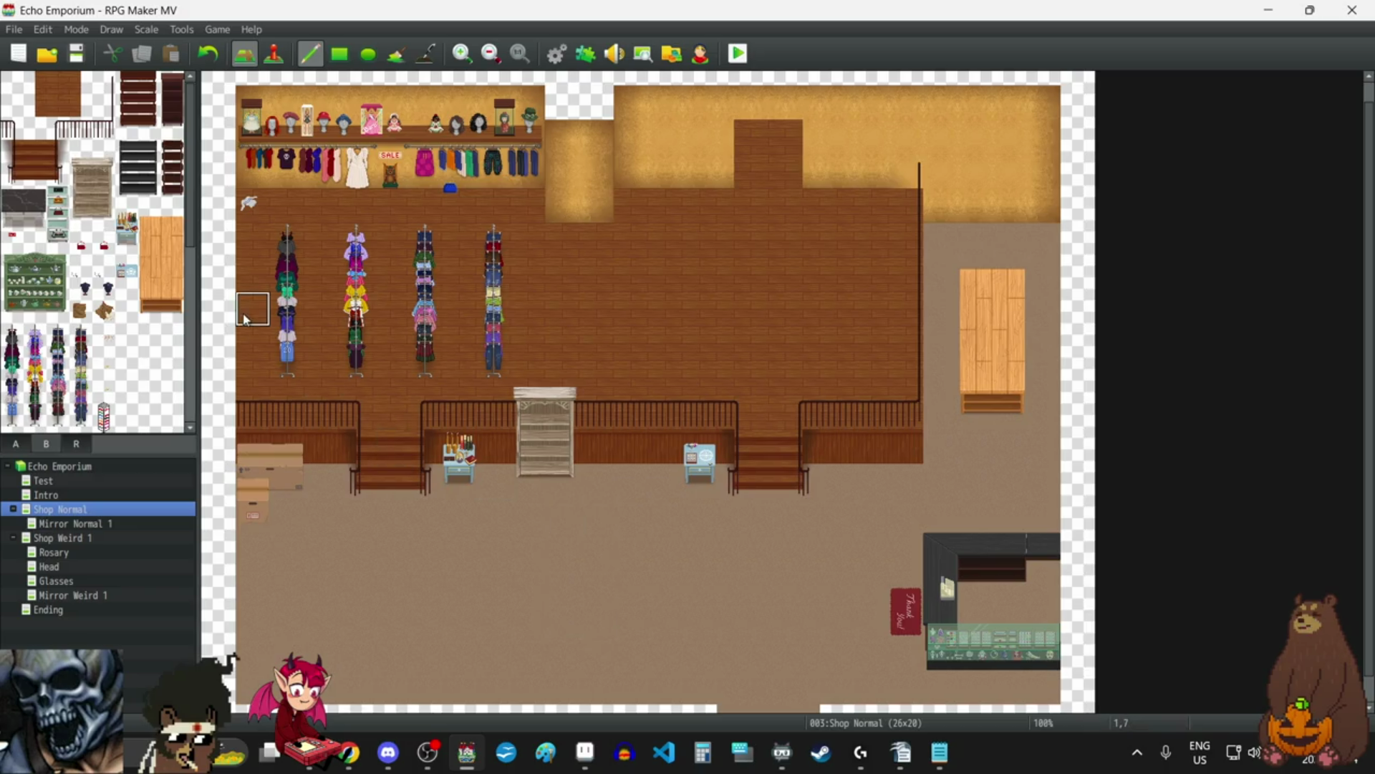
pyautogui.moveTo(140, 87); pyautogui.dragTo(148, 127)
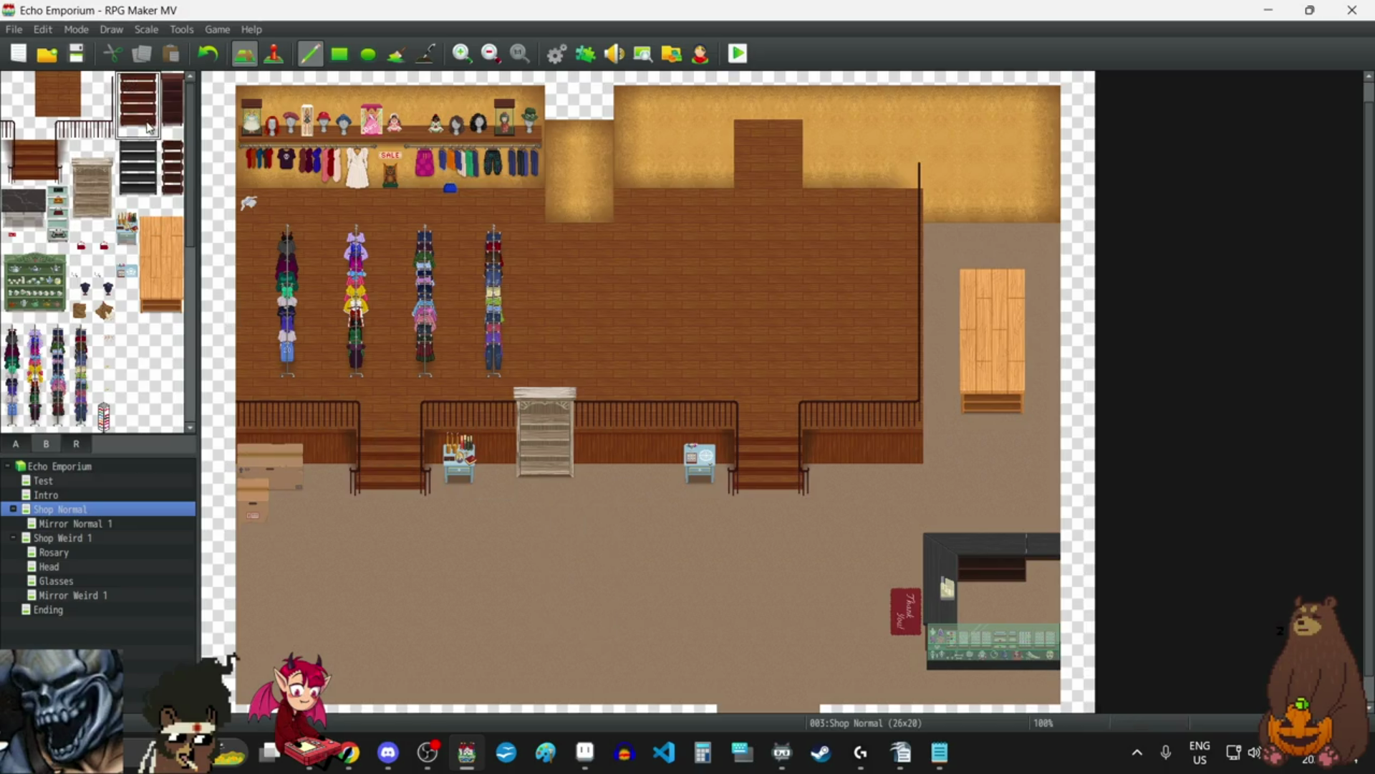
pyautogui.click(607, 404)
pyautogui.rightClick(591, 544)
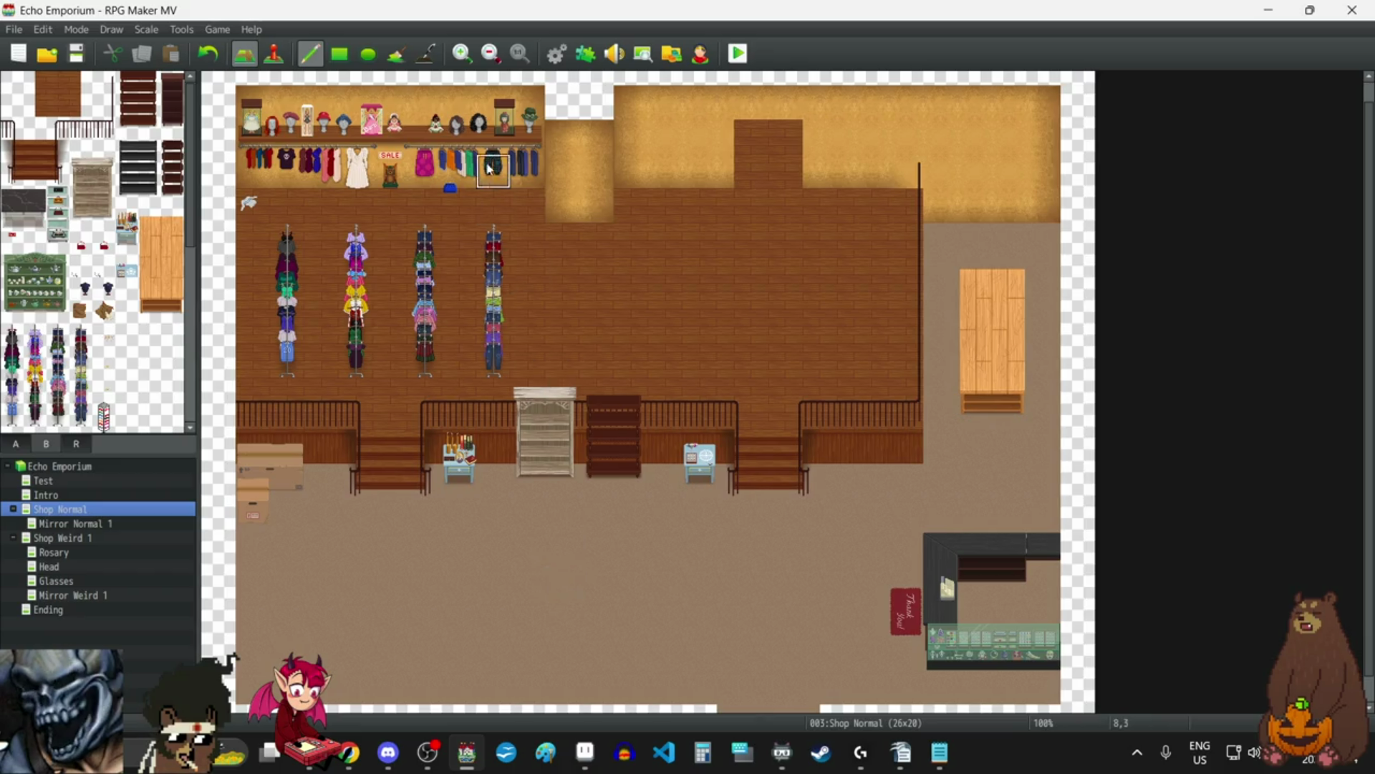
pyautogui.click(461, 56)
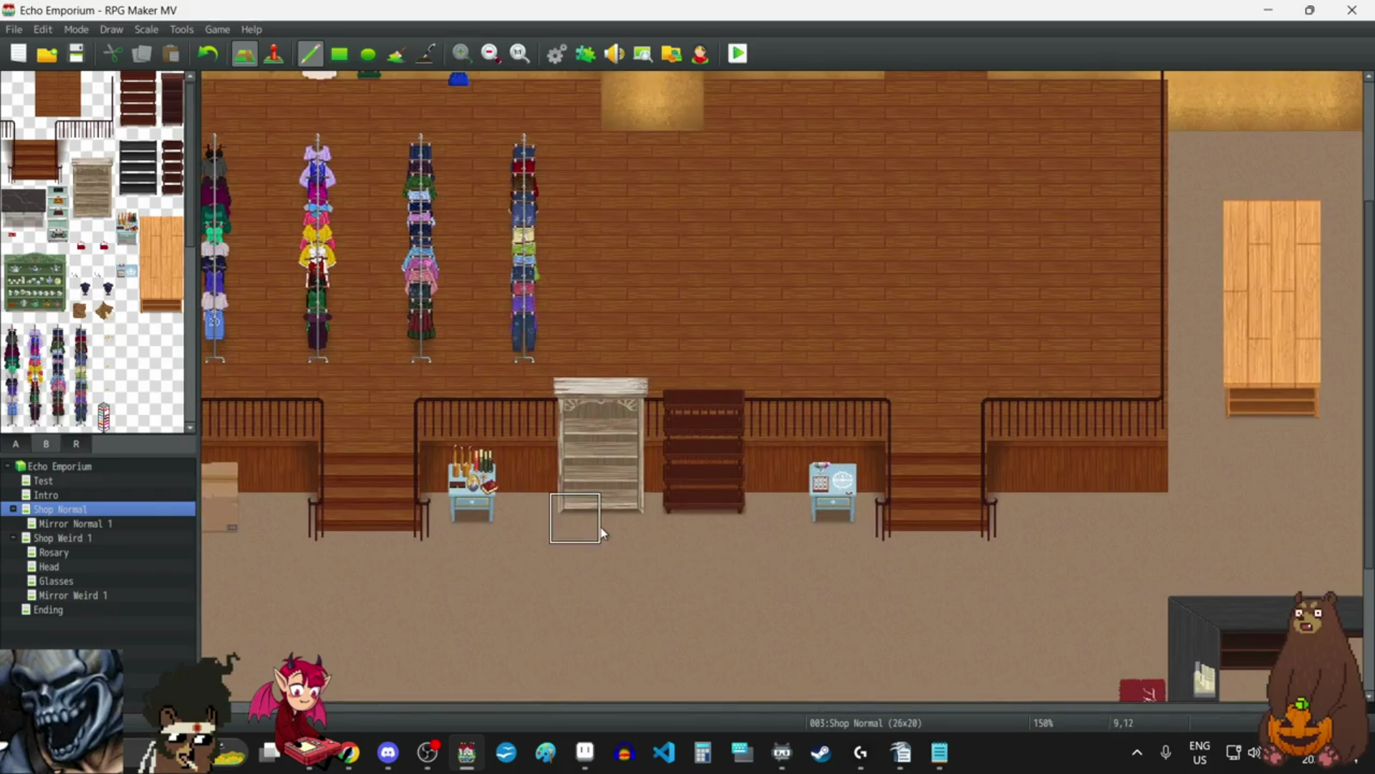
# Put SALE signs on both the light and the dark wooden shelves.
pyautogui.click(12, 242)
pyautogui.click(576, 467)
pyautogui.click(729, 467)
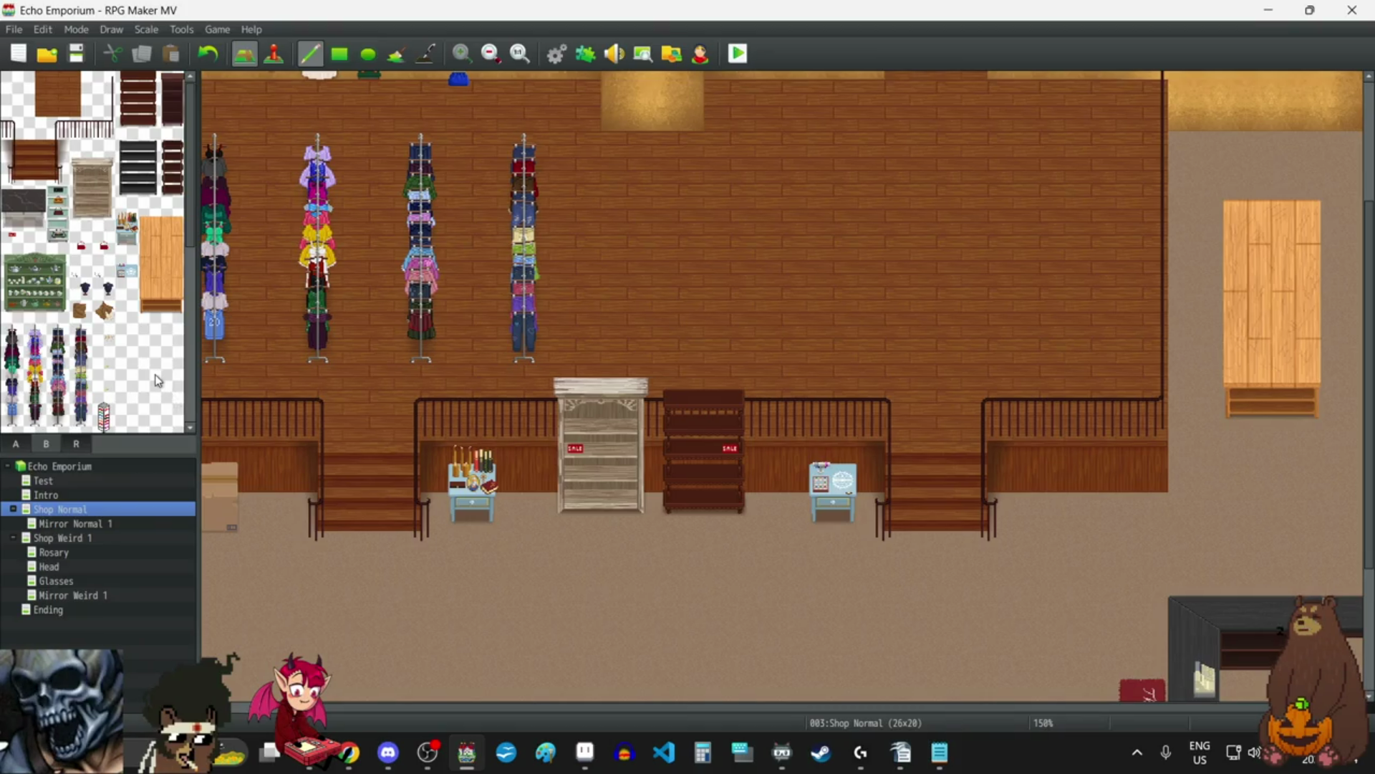
# Undo four times to remove both SALE signs and both shelves.
pyautogui.click(209, 54)
pyautogui.click(208, 54)
pyautogui.click(209, 54)
pyautogui.click(208, 54)
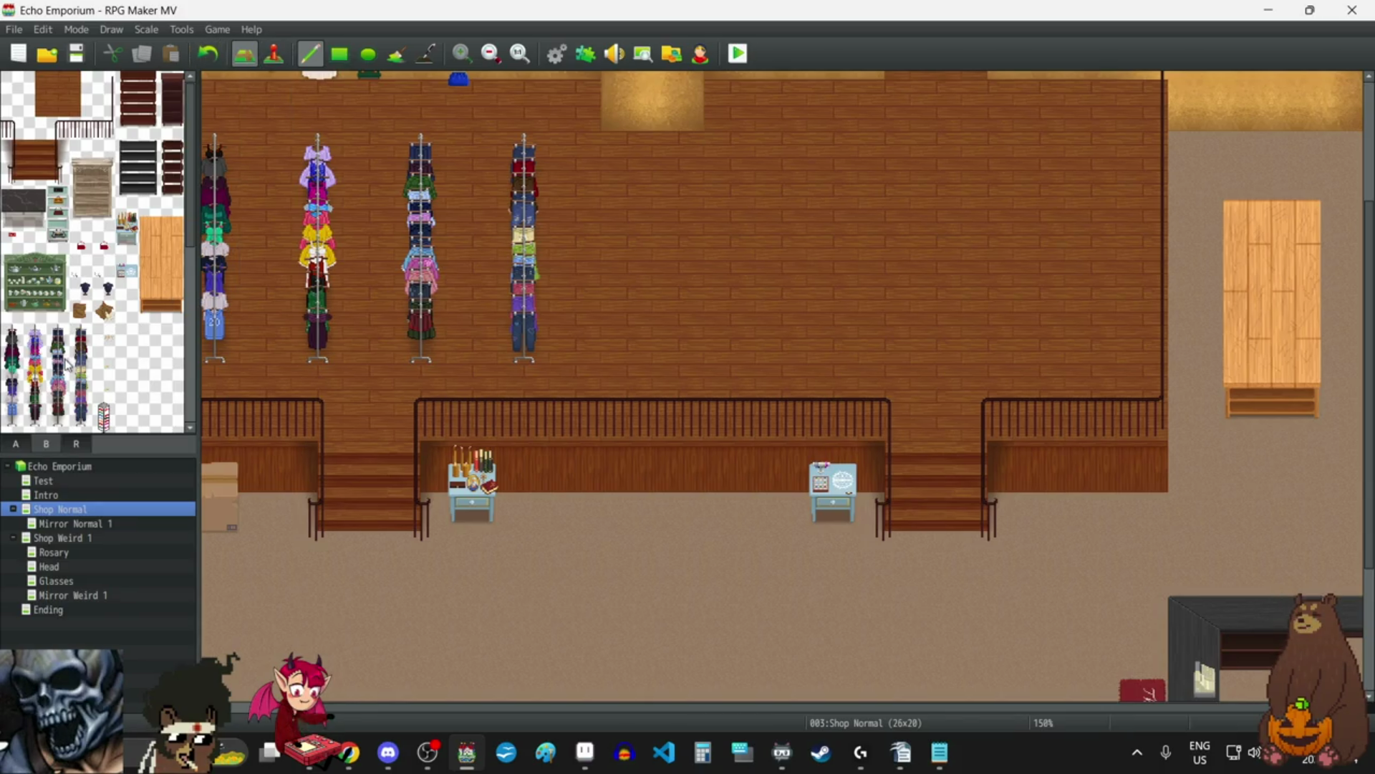
pyautogui.click(27, 310)
pyautogui.moveTo(26, 310)
pyautogui.mouseDown()
pyautogui.moveTo(57, 310)
pyautogui.moveTo(57, 261)
pyautogui.mouseUp()
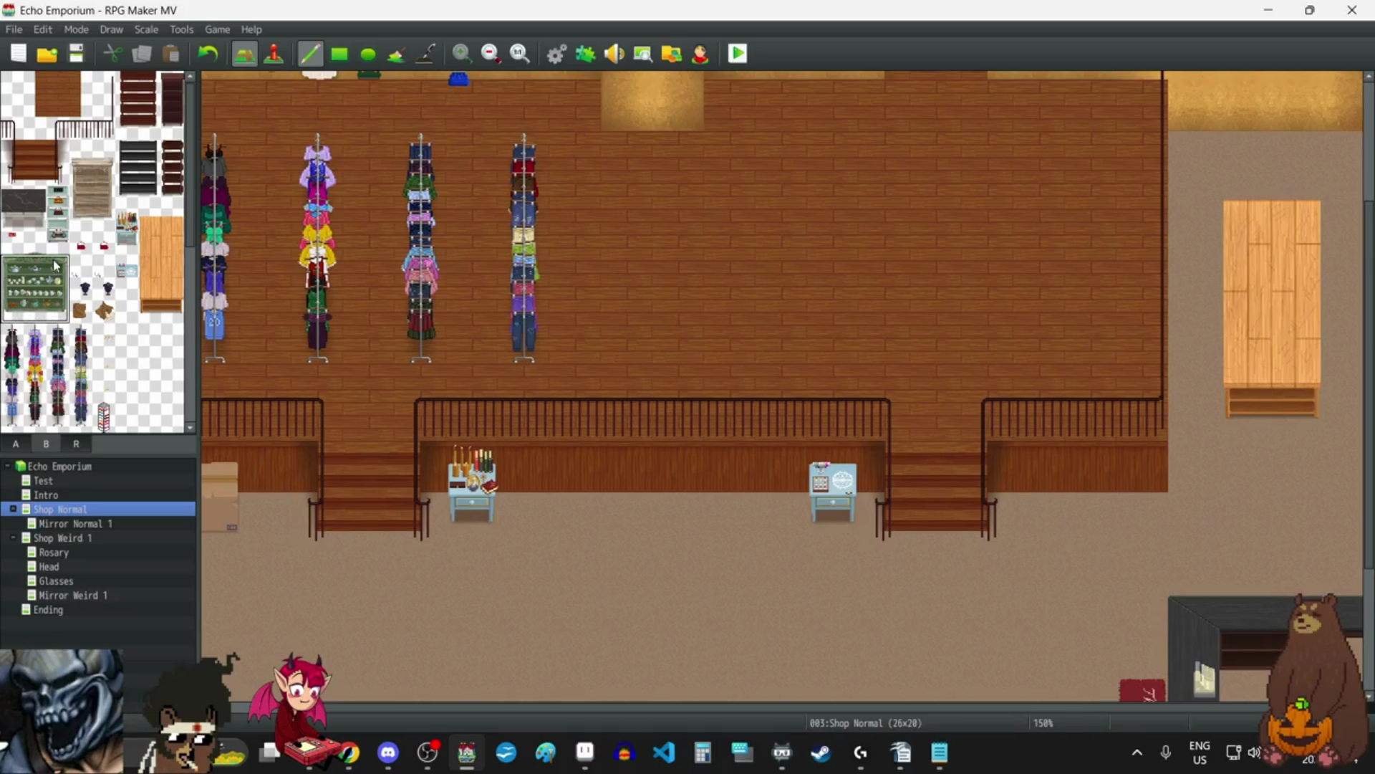
pyautogui.click(597, 415)
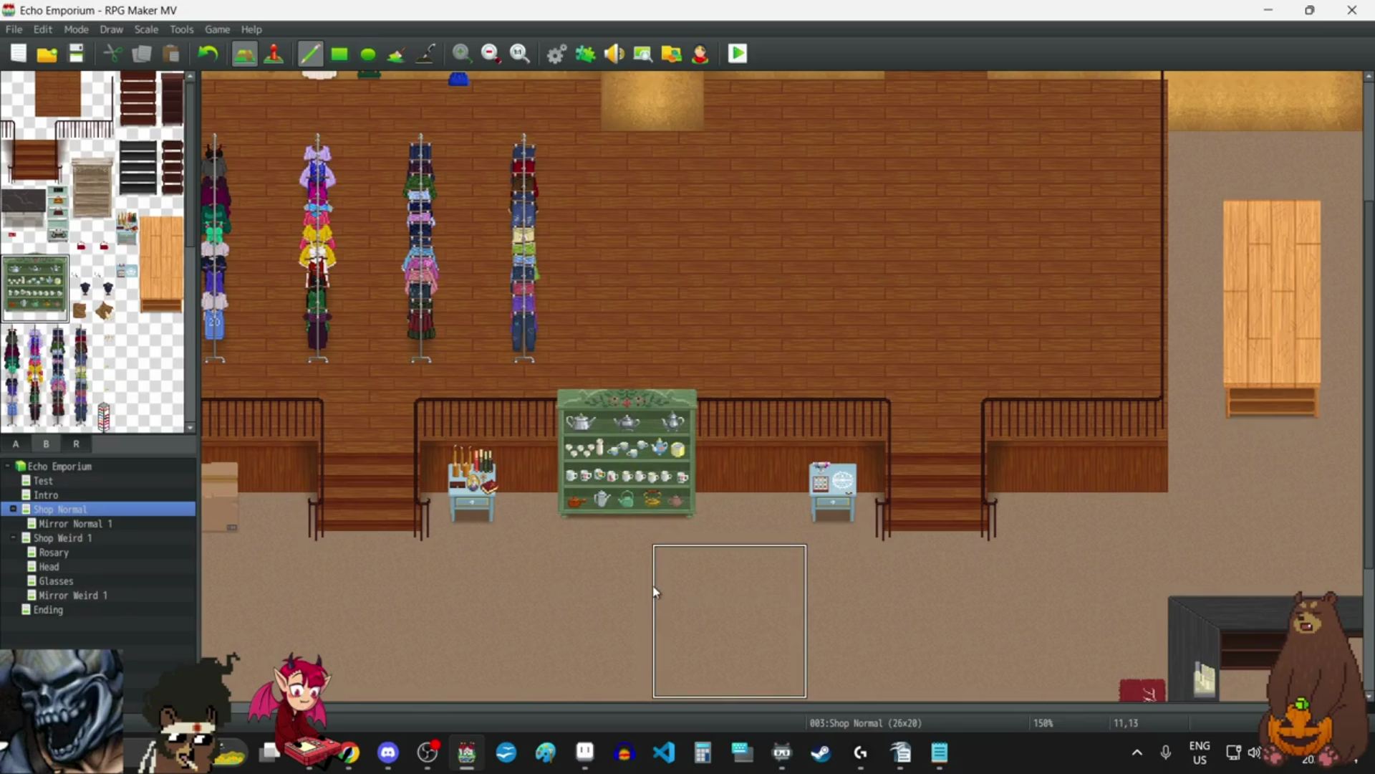
pyautogui.click(218, 58)
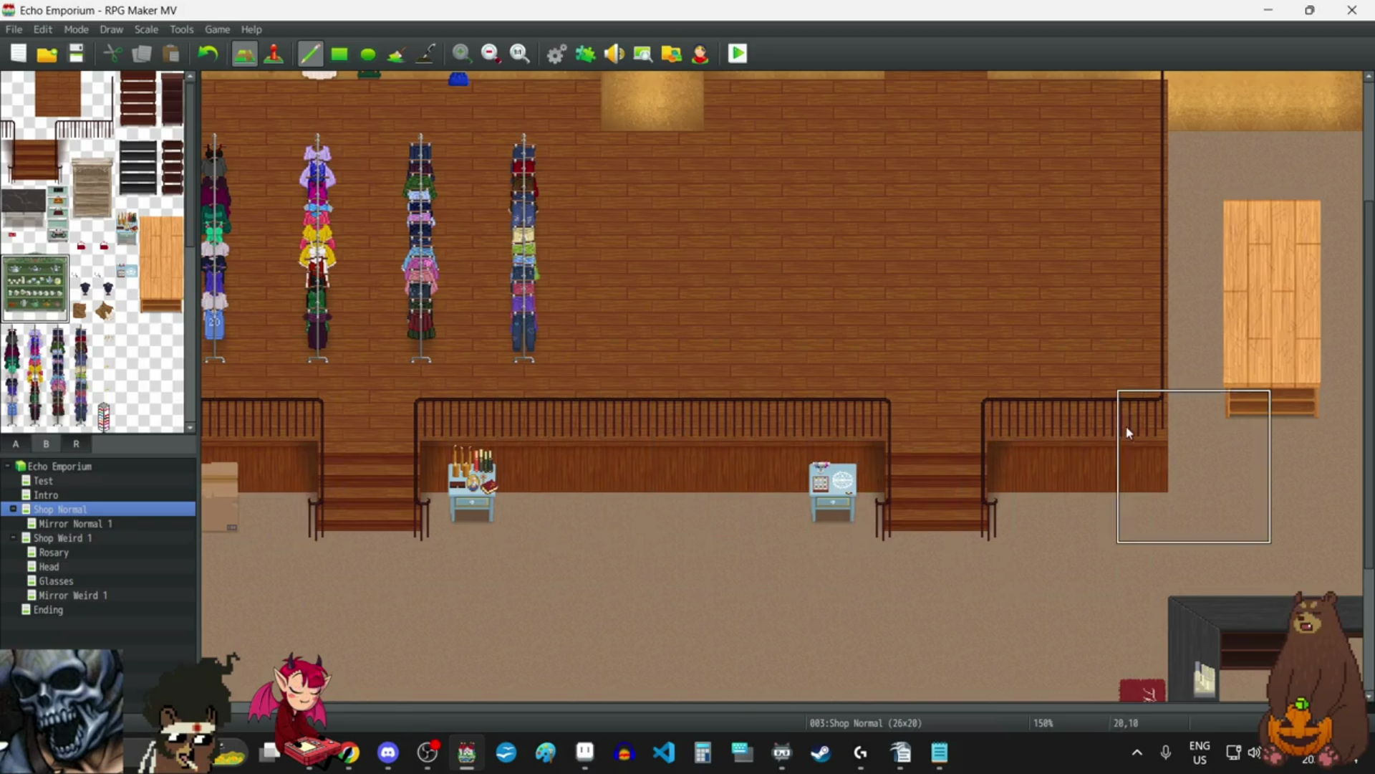
pyautogui.click(1044, 406)
pyautogui.scroll(-1, 630, 422)
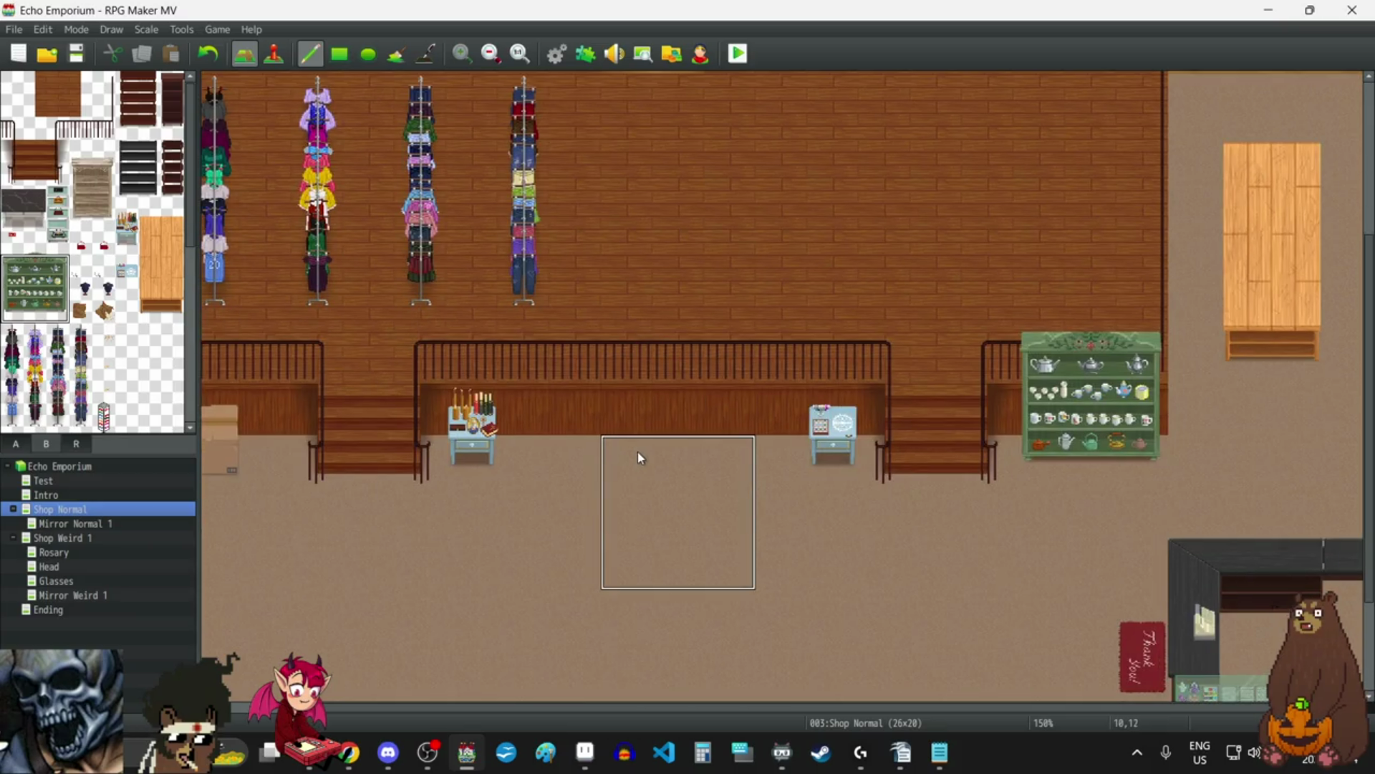
pyautogui.click(221, 62)
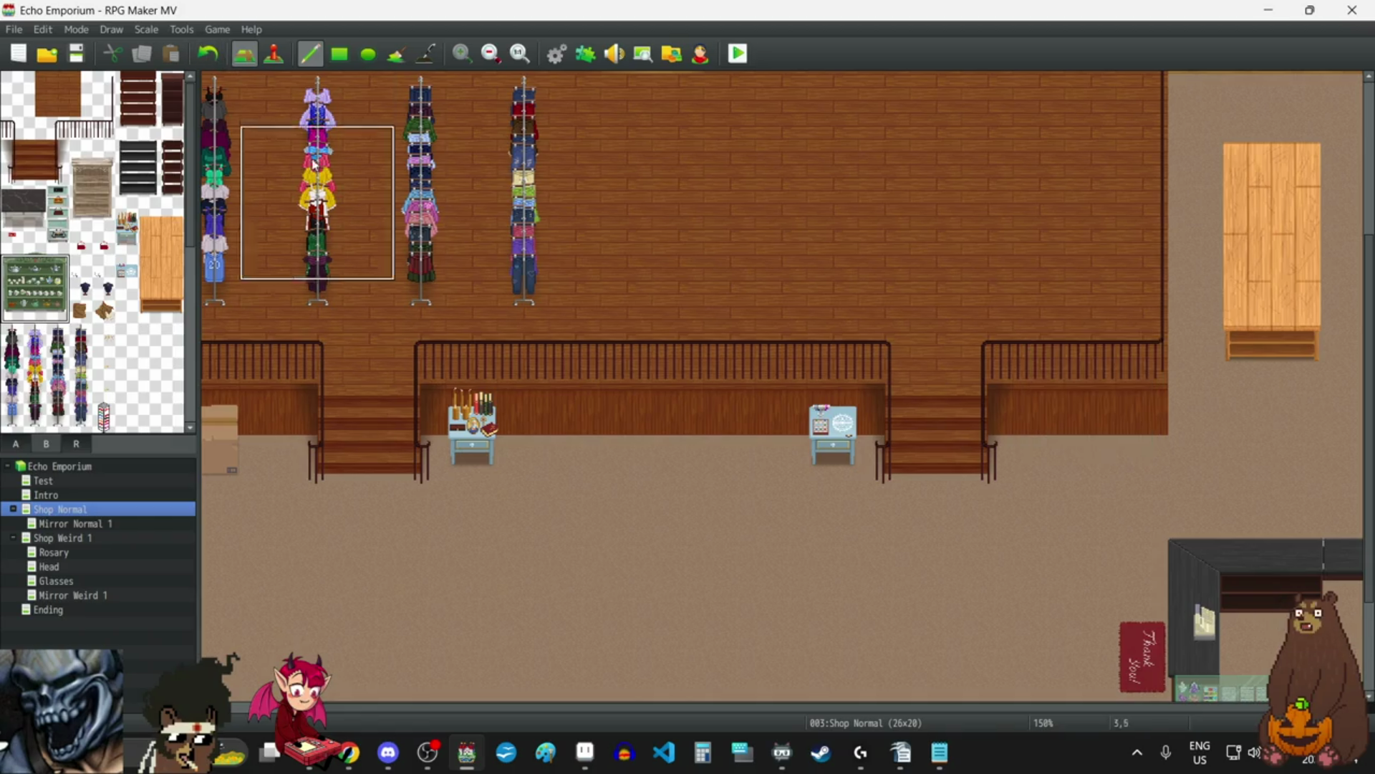
pyautogui.click(35, 250)
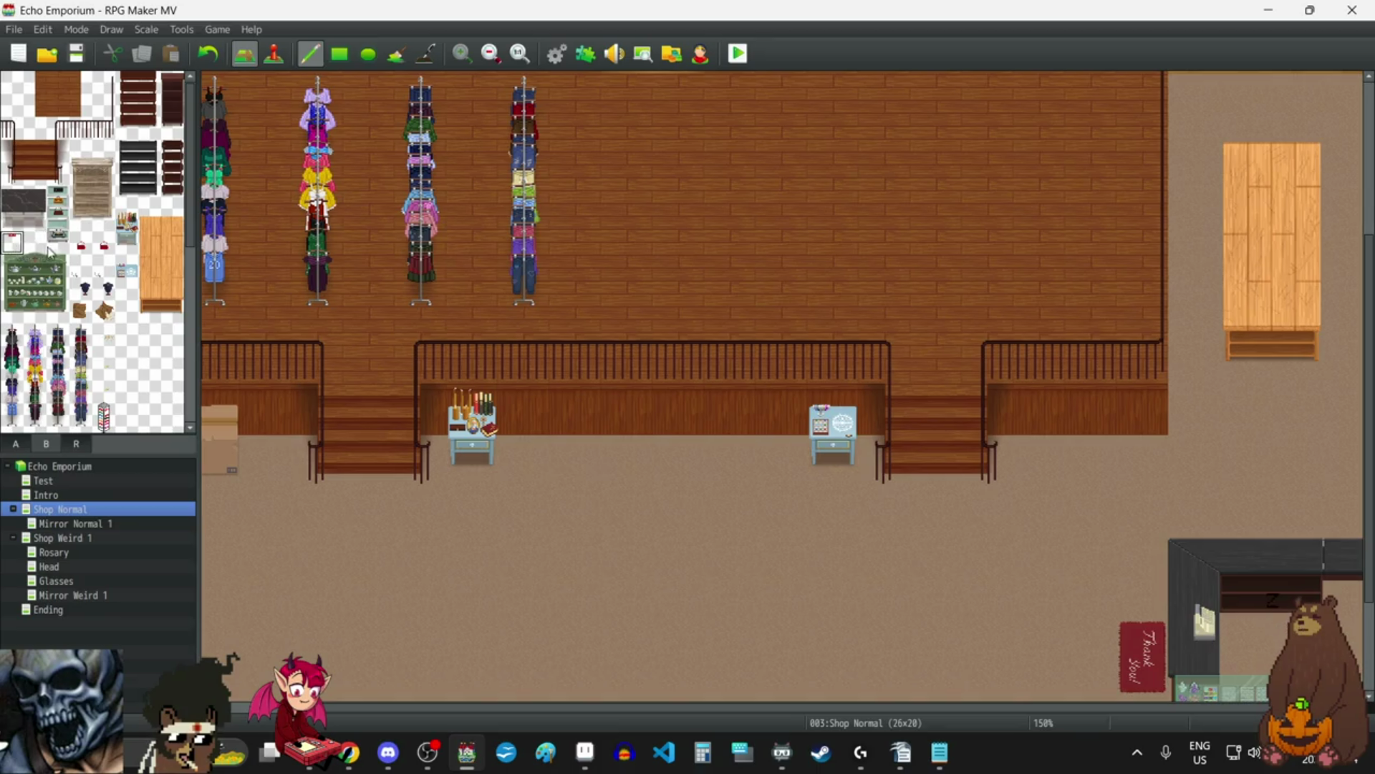
pyautogui.moveTo(13, 264); pyautogui.dragTo(50, 309)
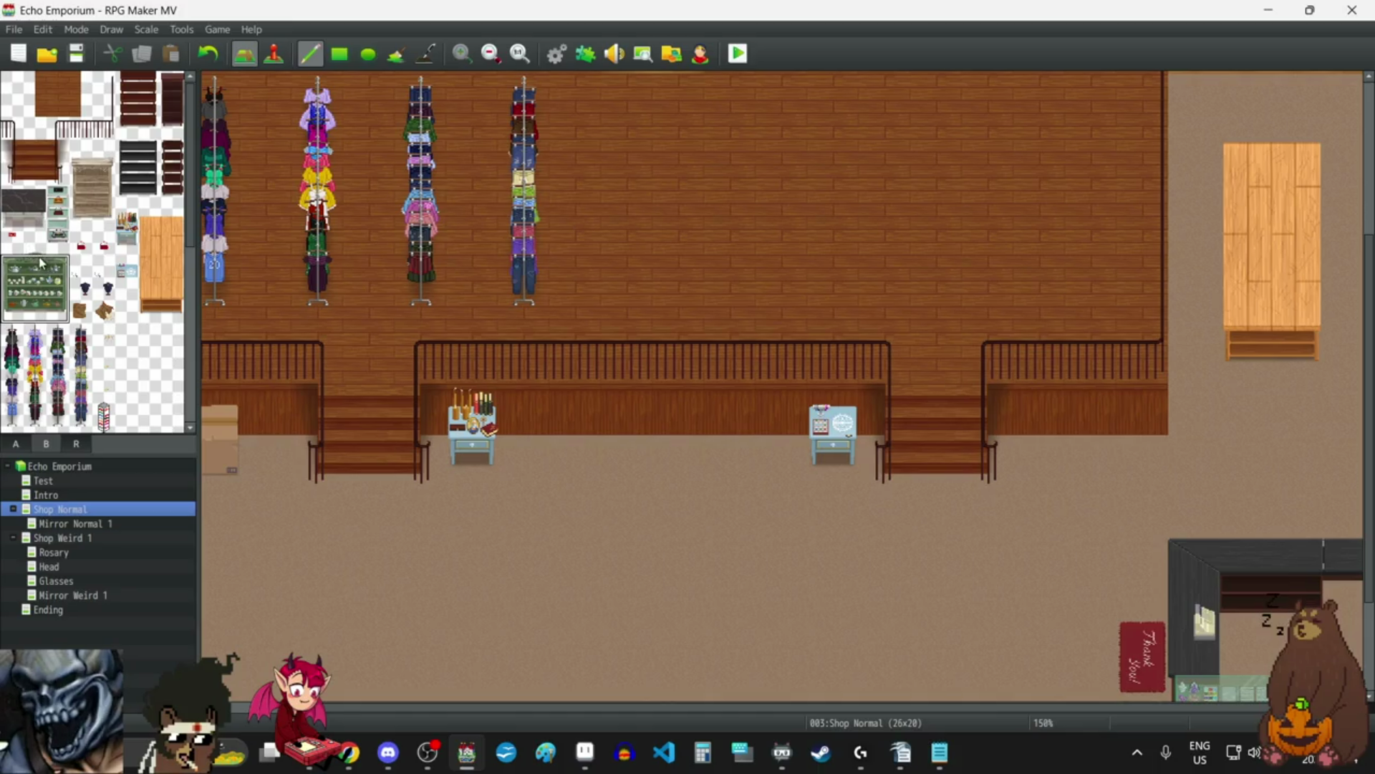
pyautogui.scroll(-2, 623, 519)
pyautogui.hscroll(-4, 624, 519)
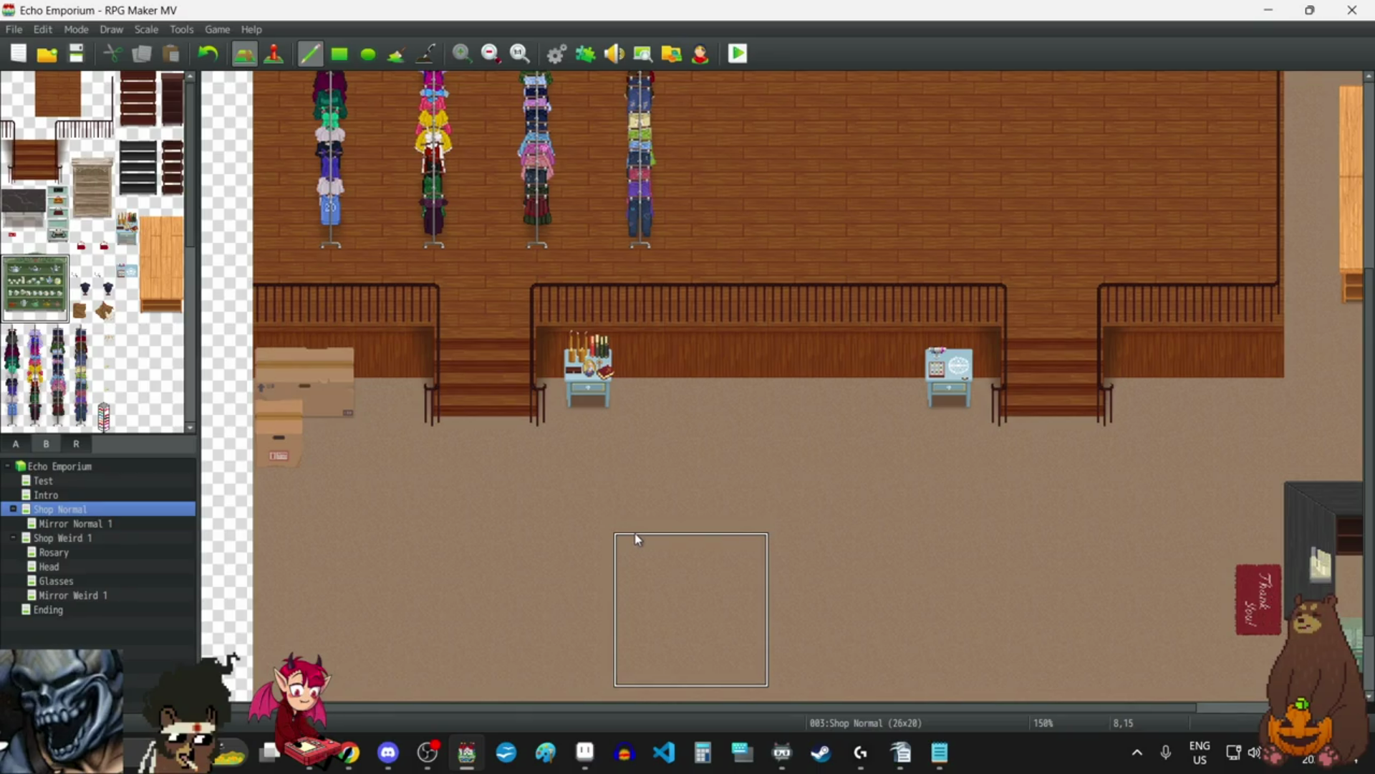
pyautogui.moveTo(13, 195); pyautogui.dragTo(36, 222)
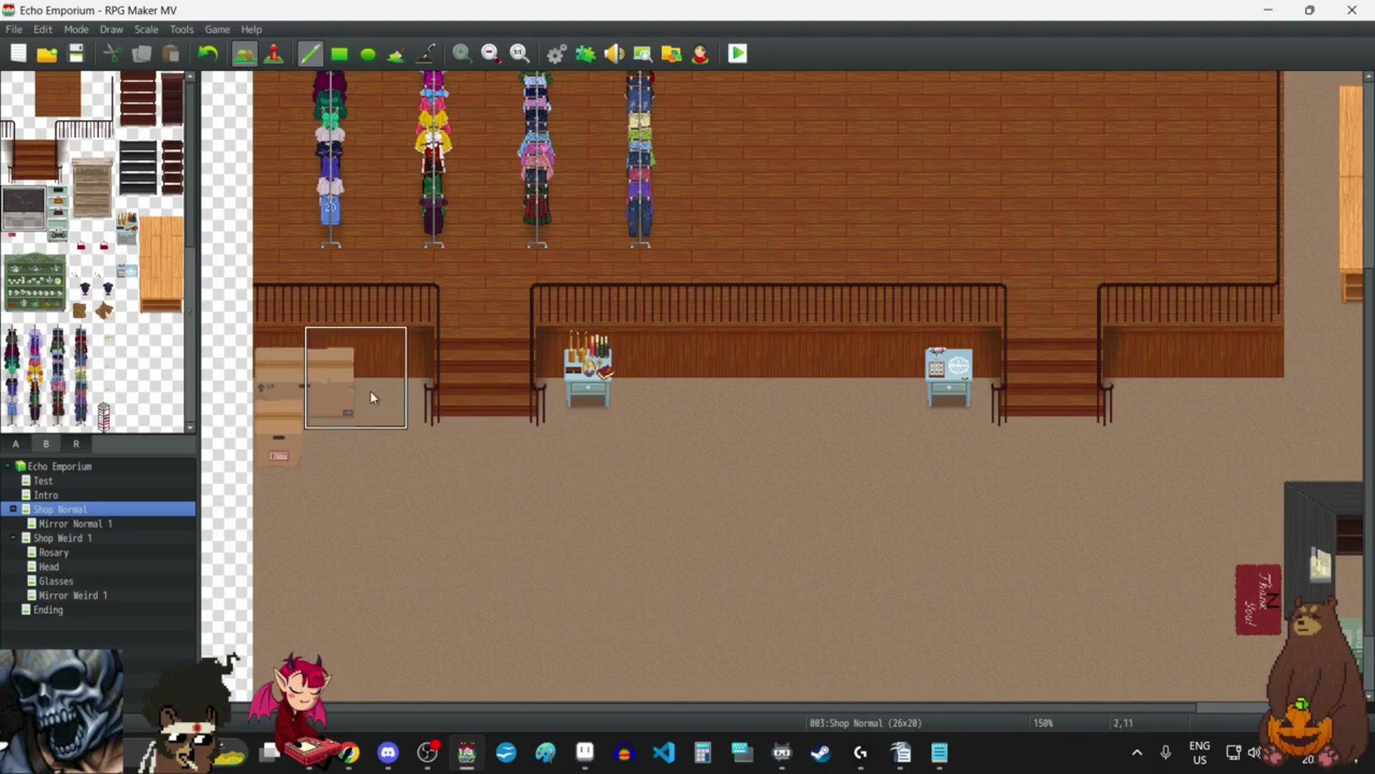
pyautogui.click(672, 344)
pyautogui.click(776, 343)
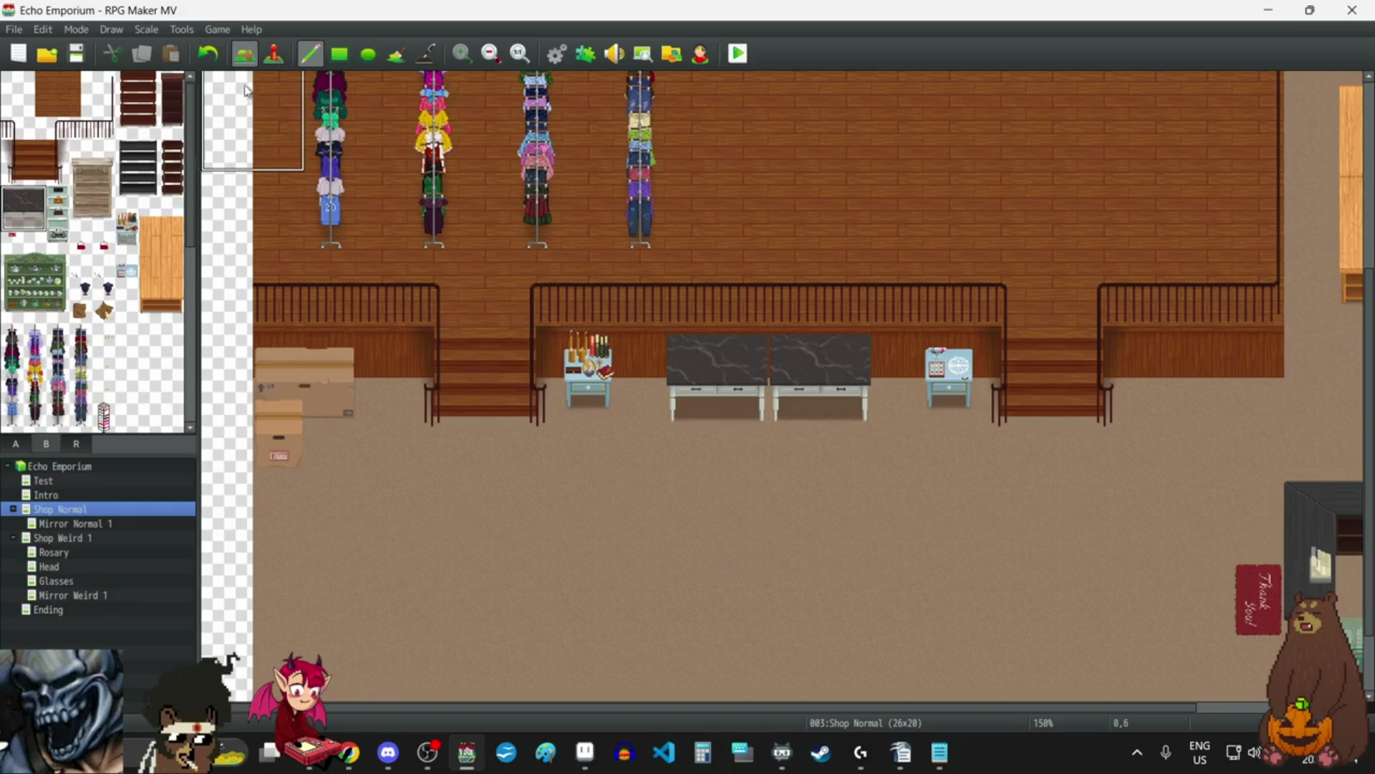
pyautogui.click(212, 53)
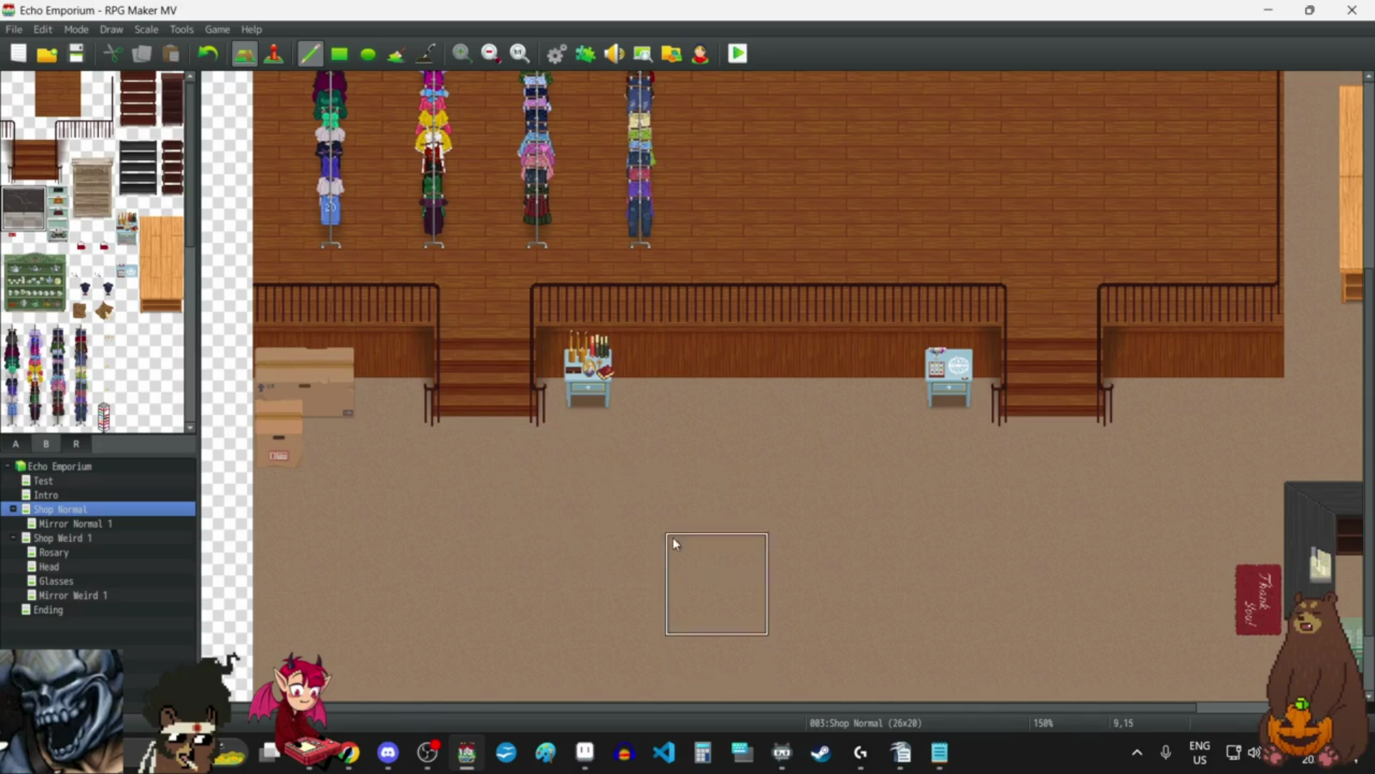
pyautogui.scroll(-1, 663, 530)
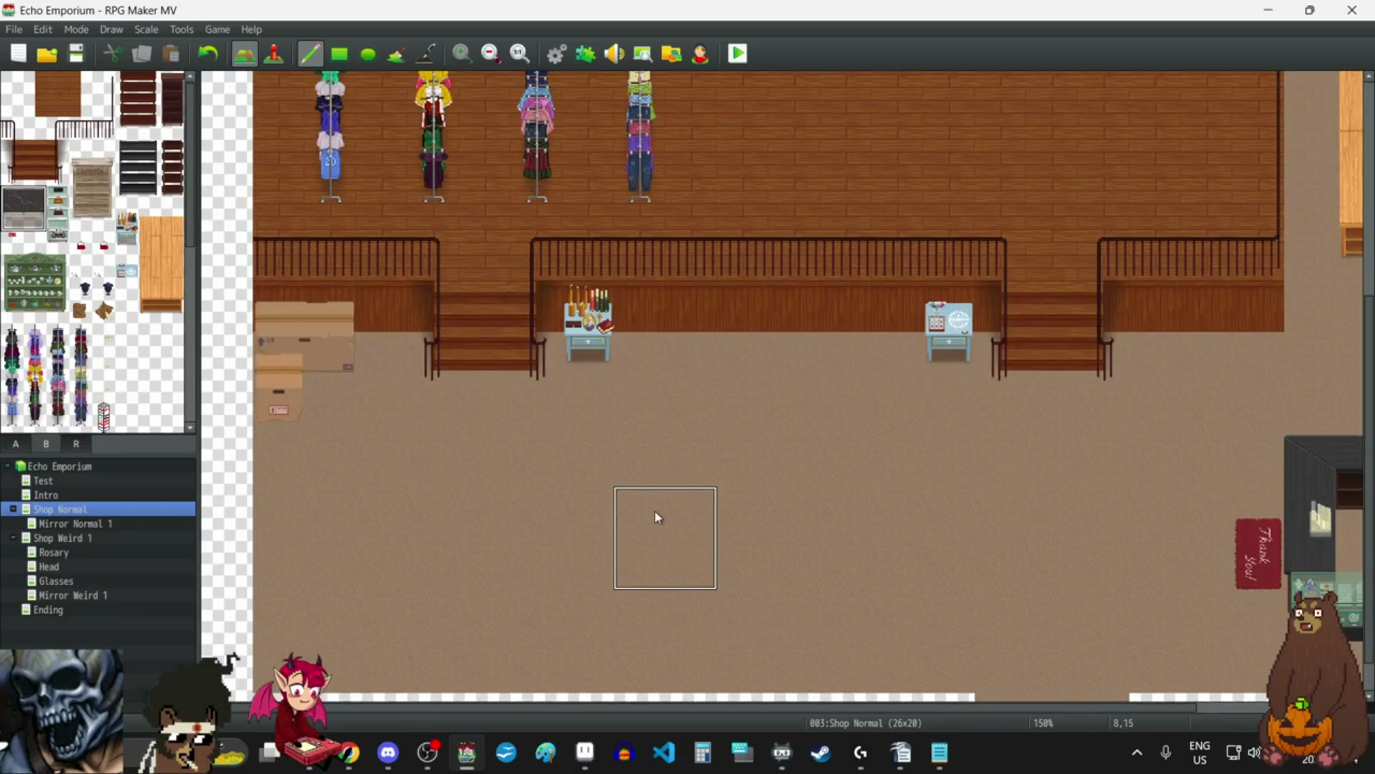
# Complete the stacked boxes at the left, then try and remove a small red item on the floor.
pyautogui.click(282, 326)
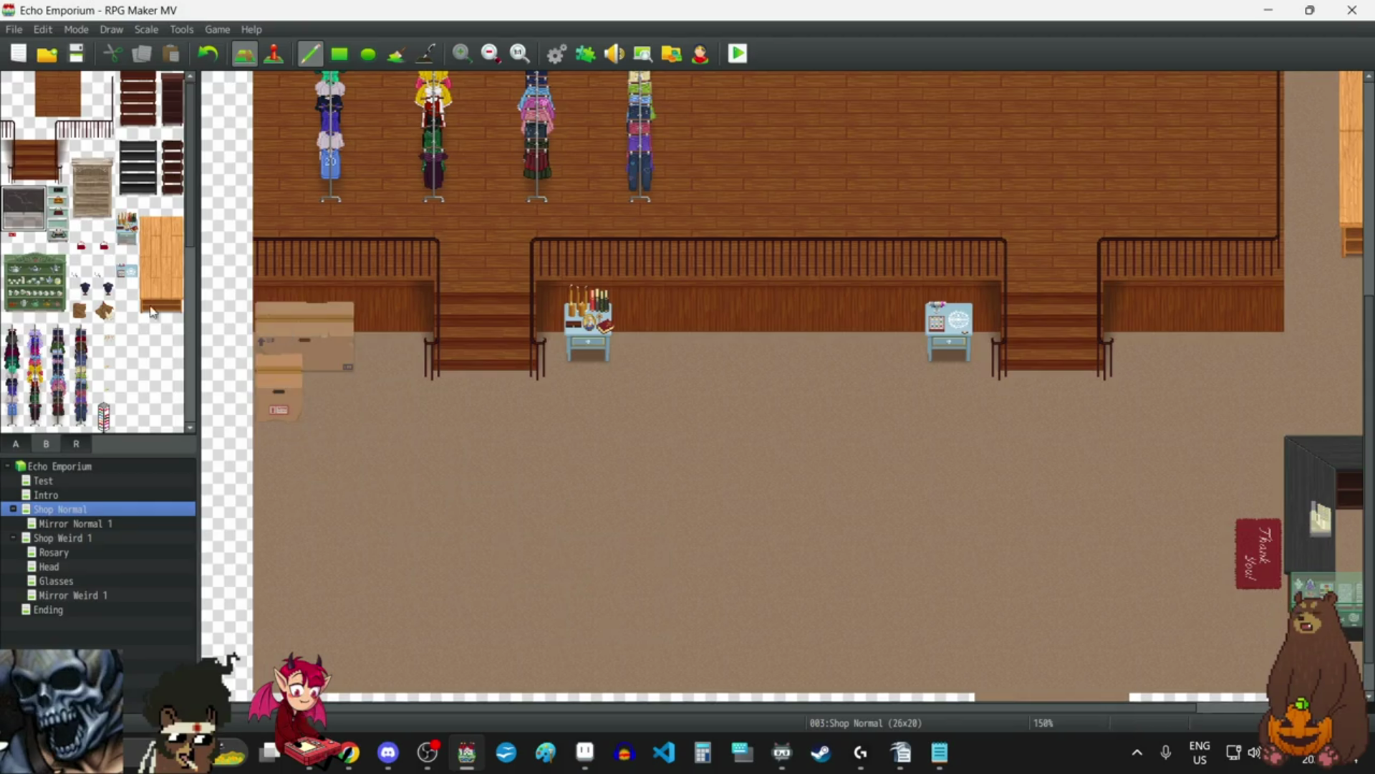
pyautogui.click(85, 251)
pyautogui.click(379, 517)
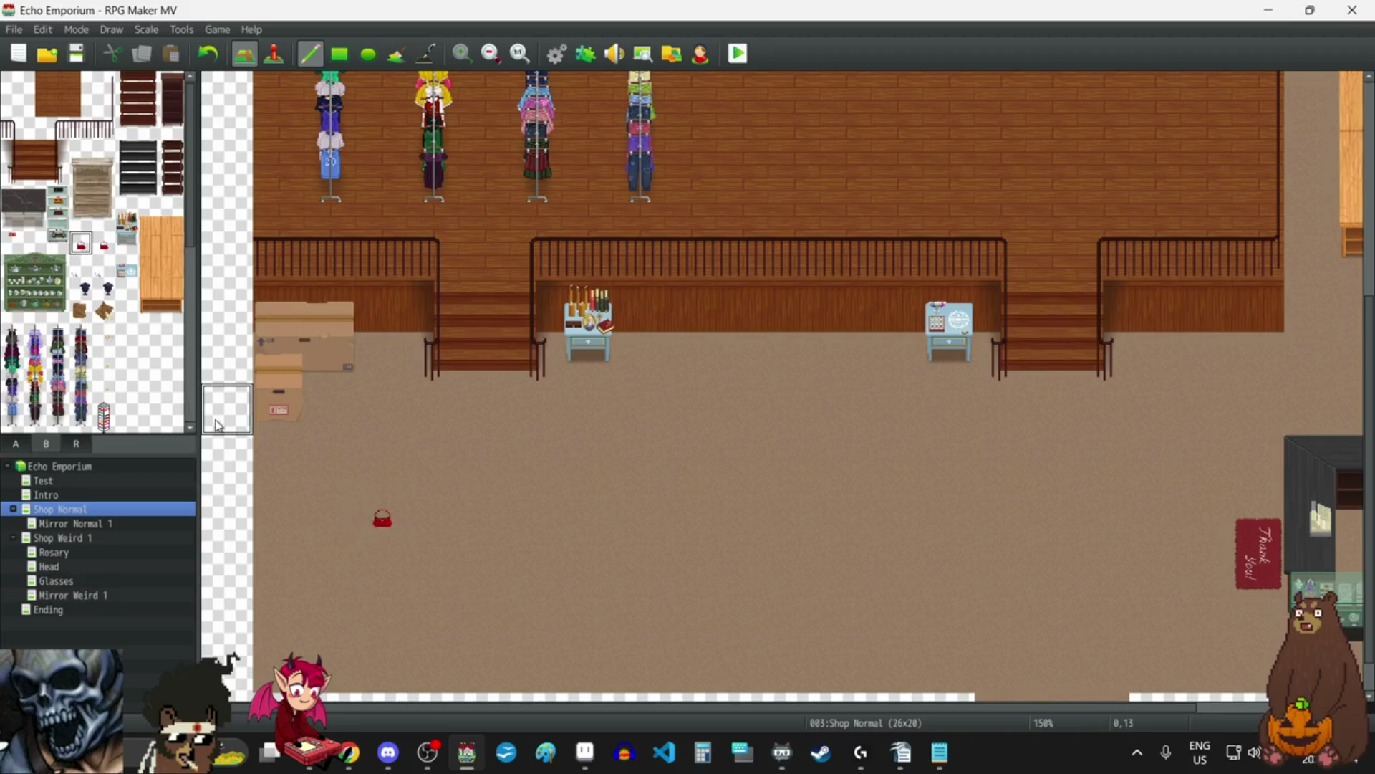
pyautogui.click(207, 53)
# Test the sack on the lower and upper stacked boxes, undoing each attempt.
pyautogui.click(80, 310)
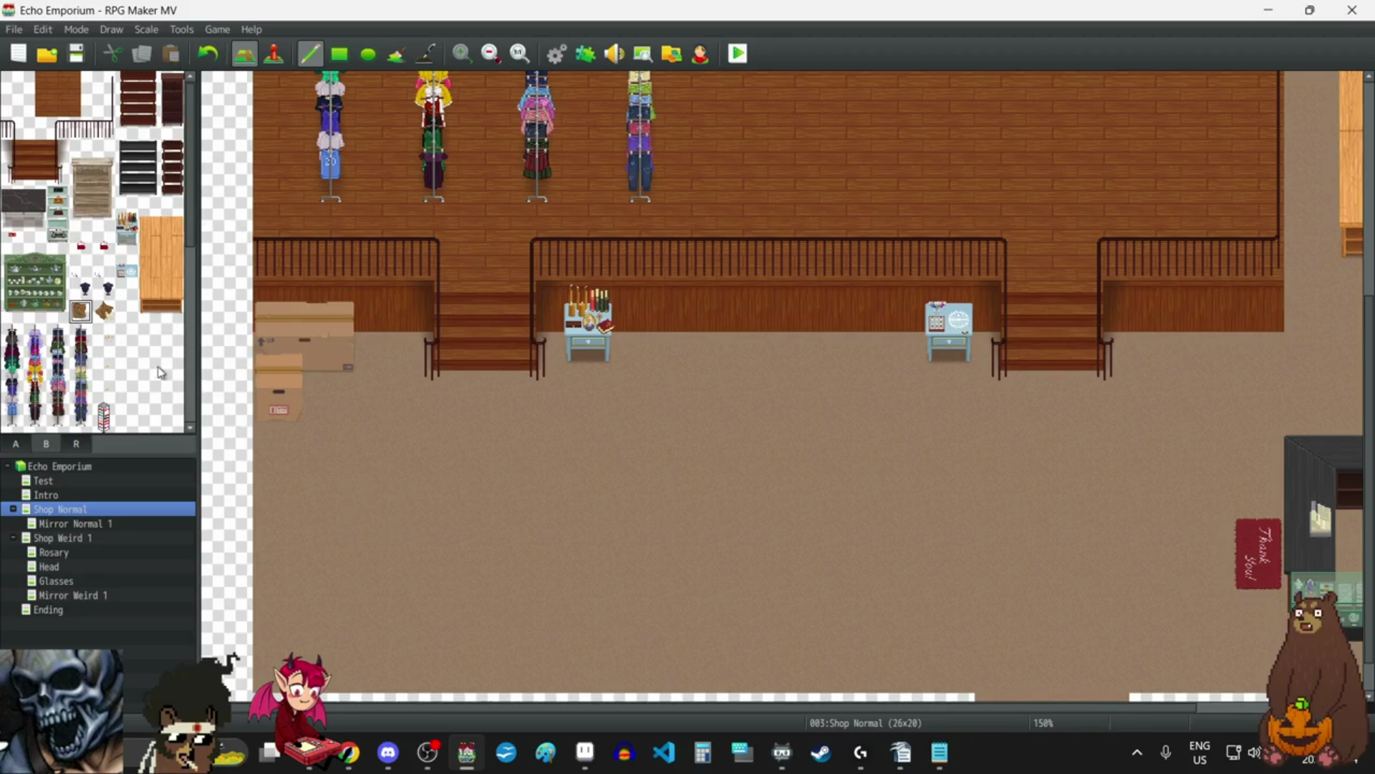
pyautogui.click(283, 358)
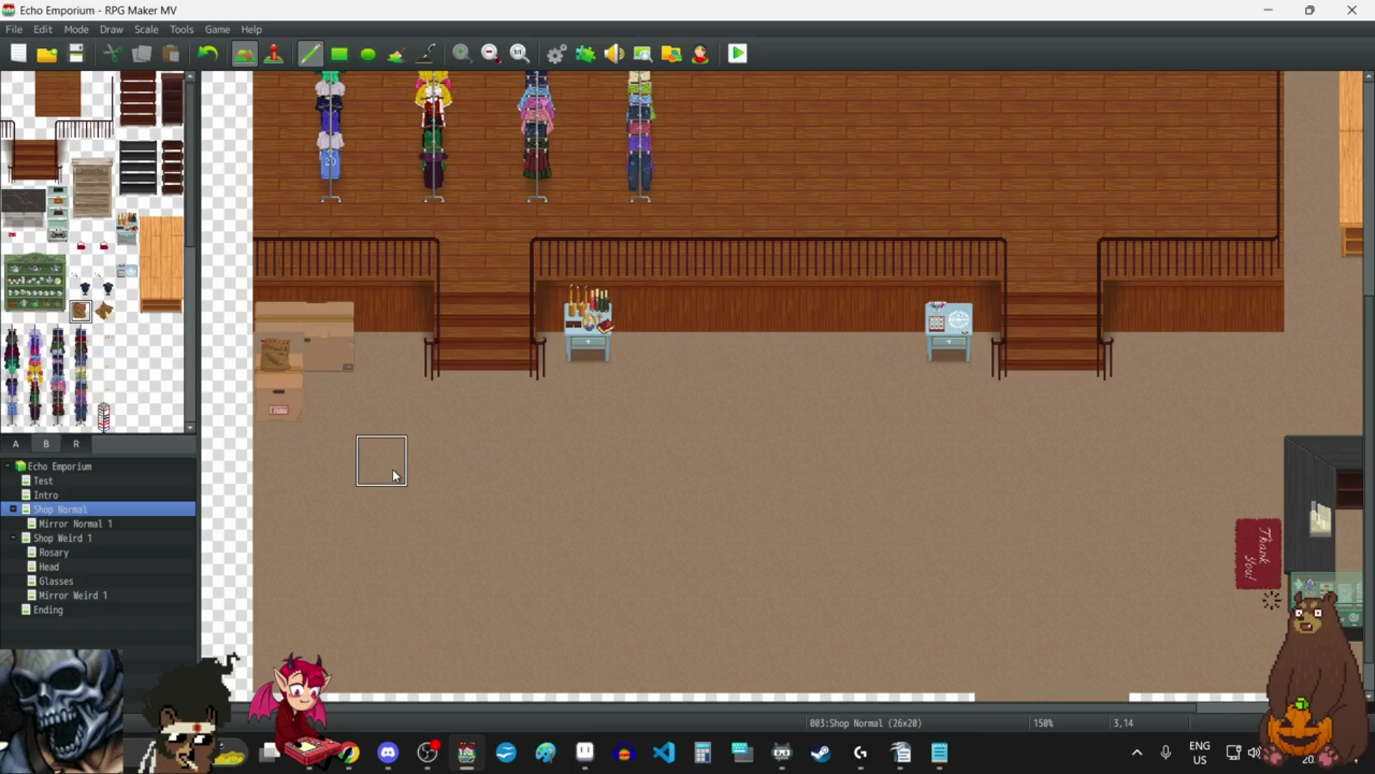
pyautogui.click(208, 53)
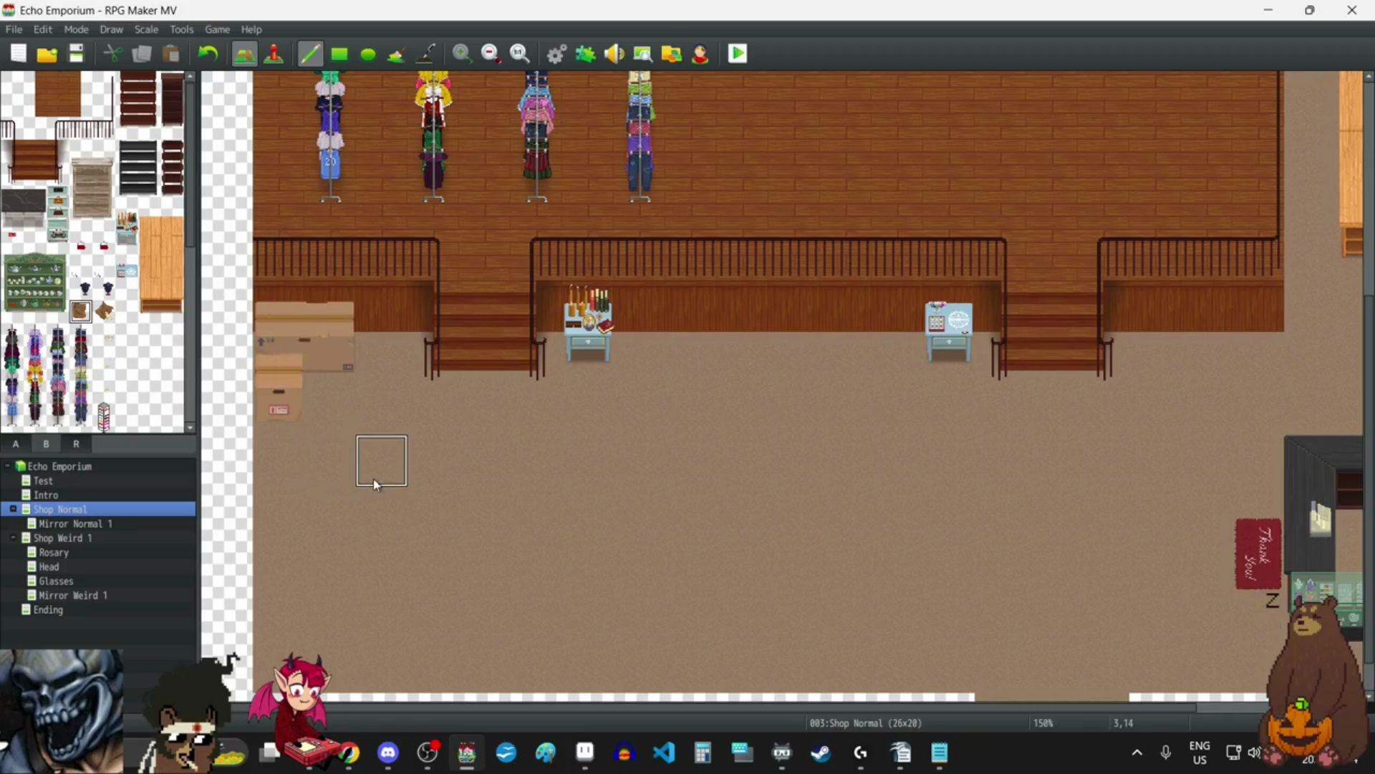
pyautogui.click(278, 358)
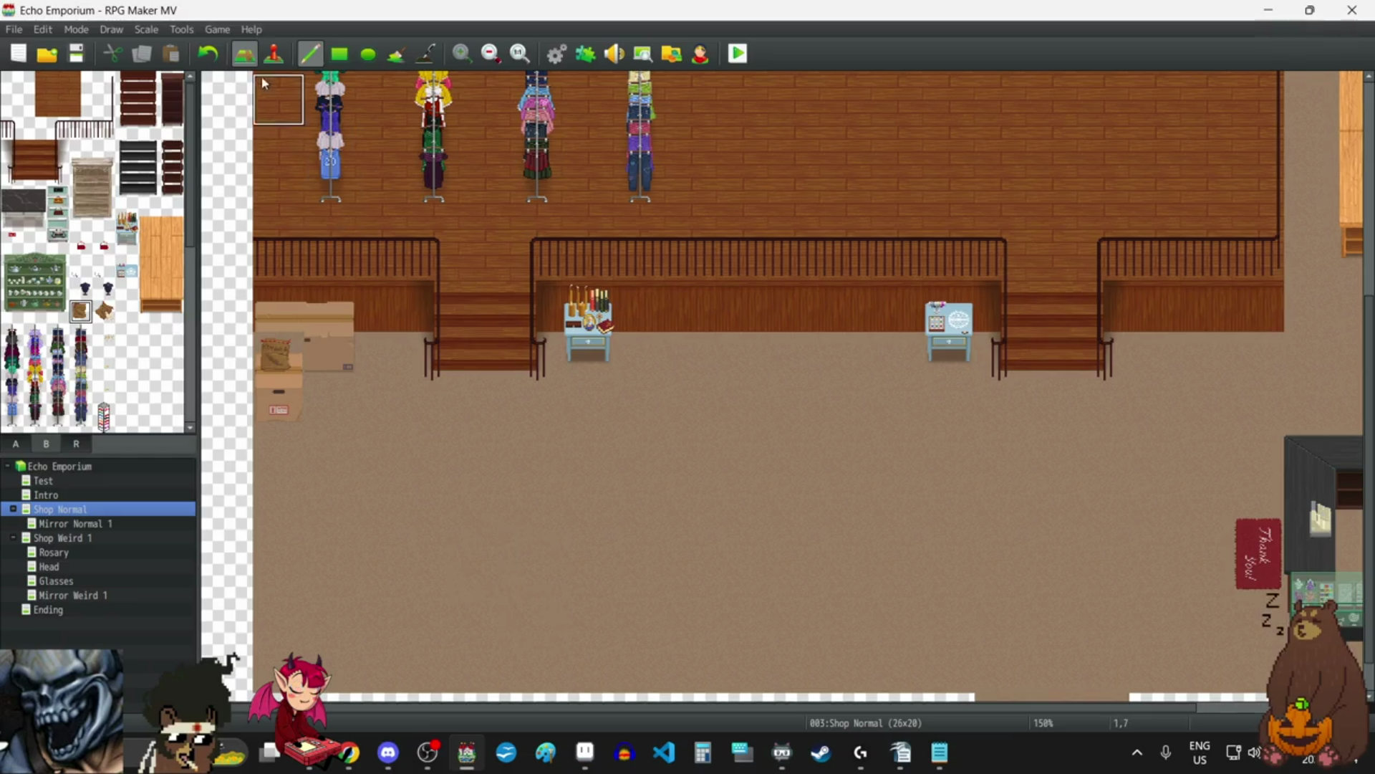
pyautogui.hotkey('ctrl', 'z')
pyautogui.click(321, 313)
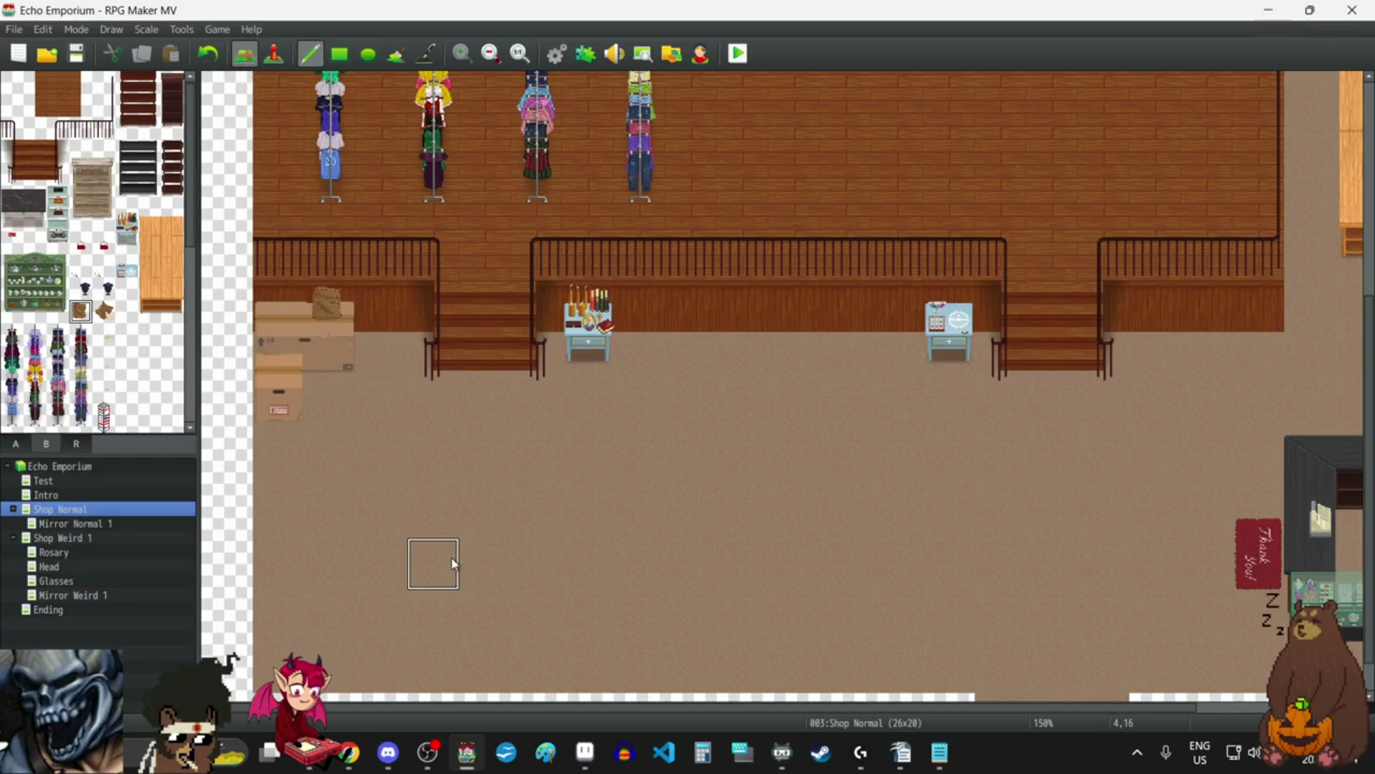
pyautogui.click(208, 51)
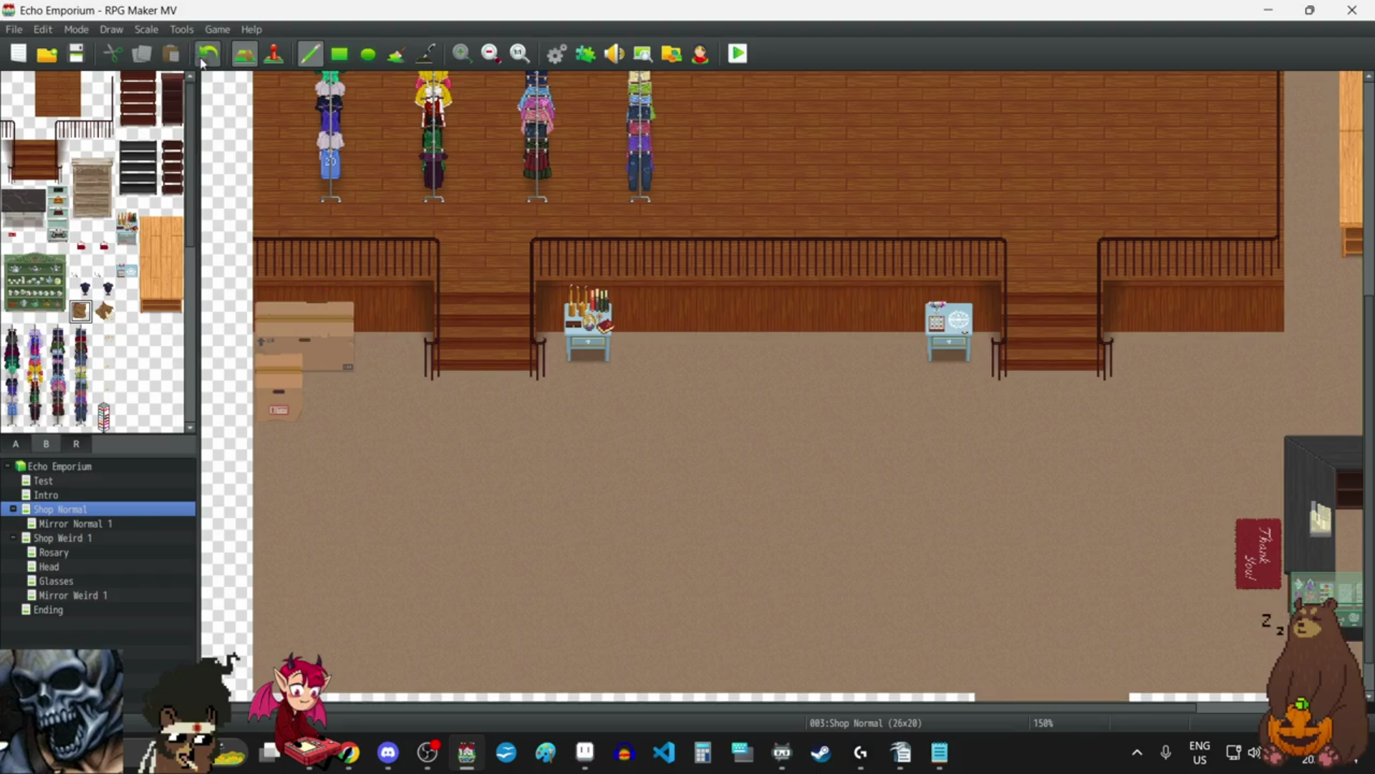
pyautogui.click(277, 356)
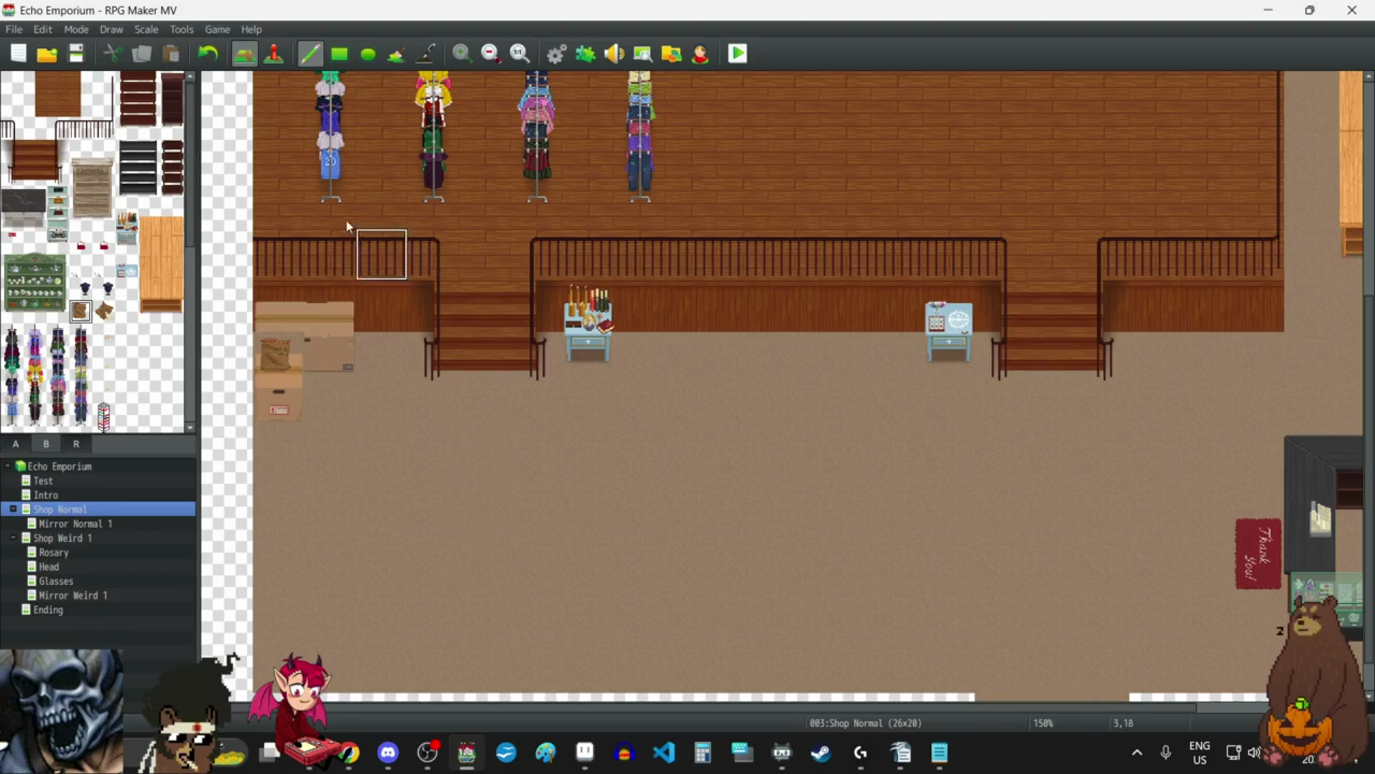
pyautogui.click(207, 52)
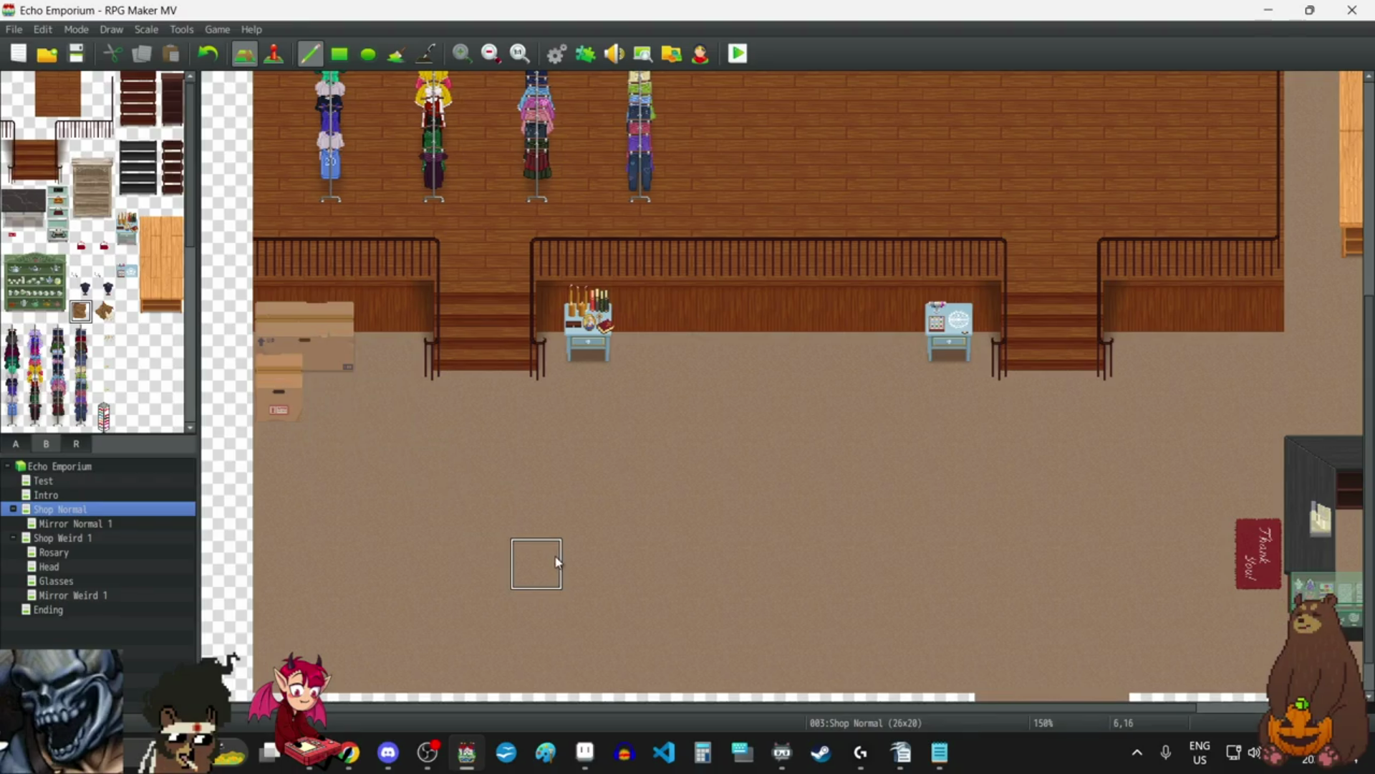
pyautogui.click(106, 310)
pyautogui.click(280, 358)
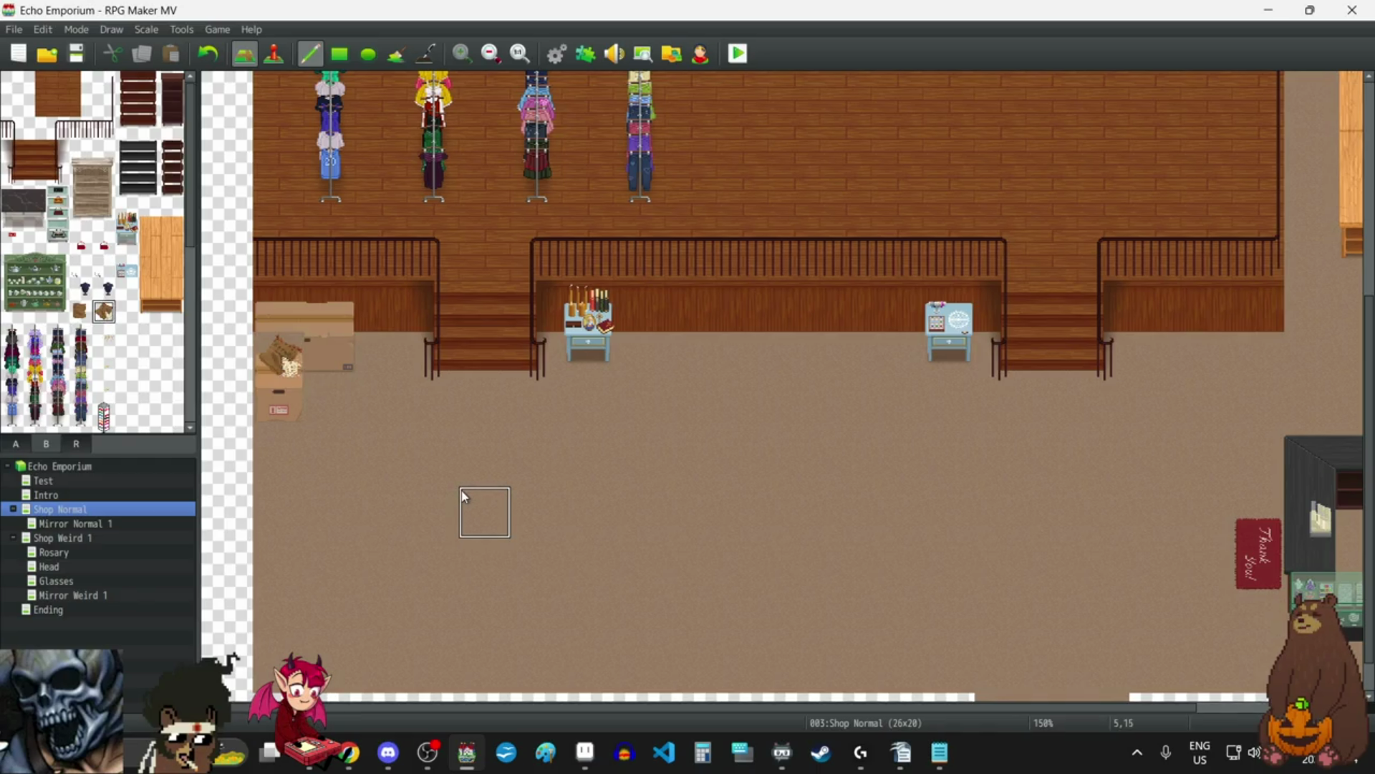
pyautogui.click(208, 53)
# Test the sack and a small prop on the floor beside the boxes, removing both.
pyautogui.click(331, 409)
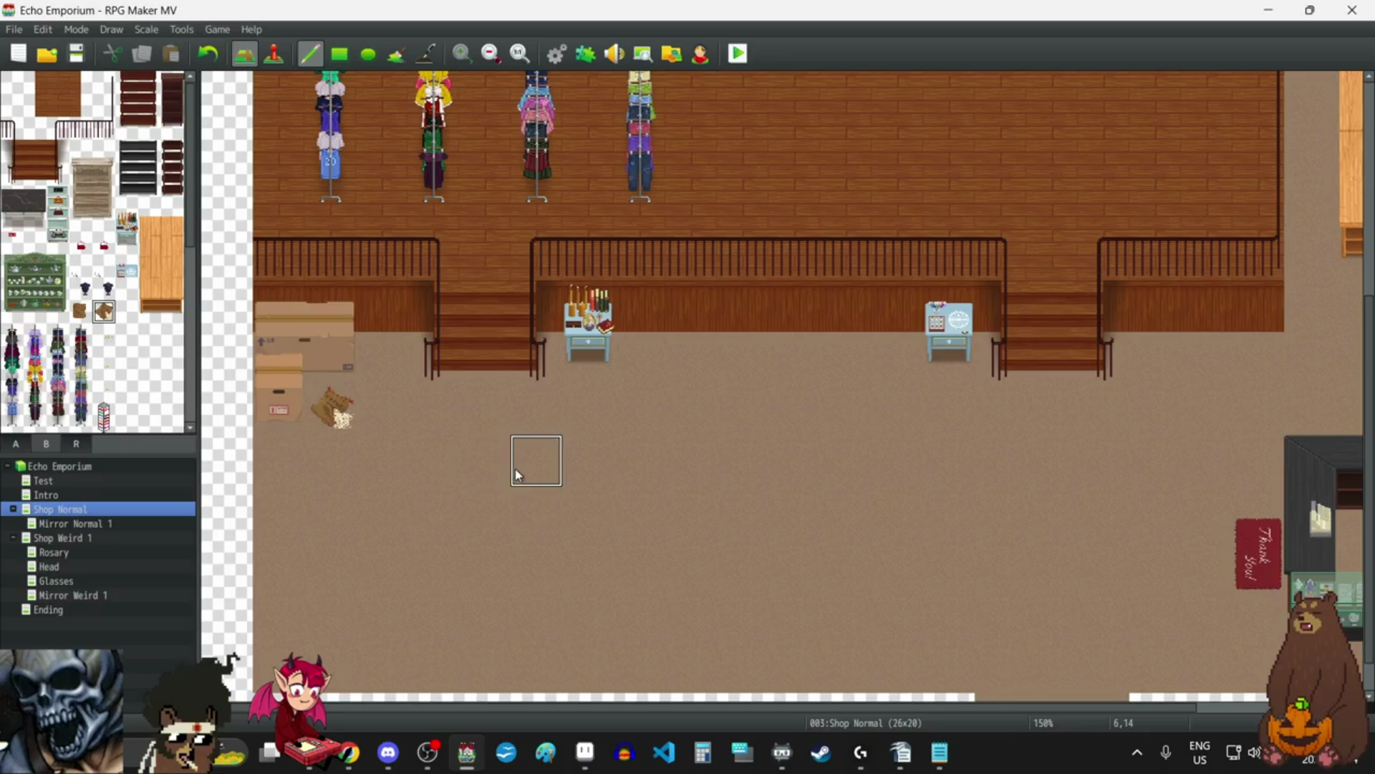
pyautogui.click(208, 53)
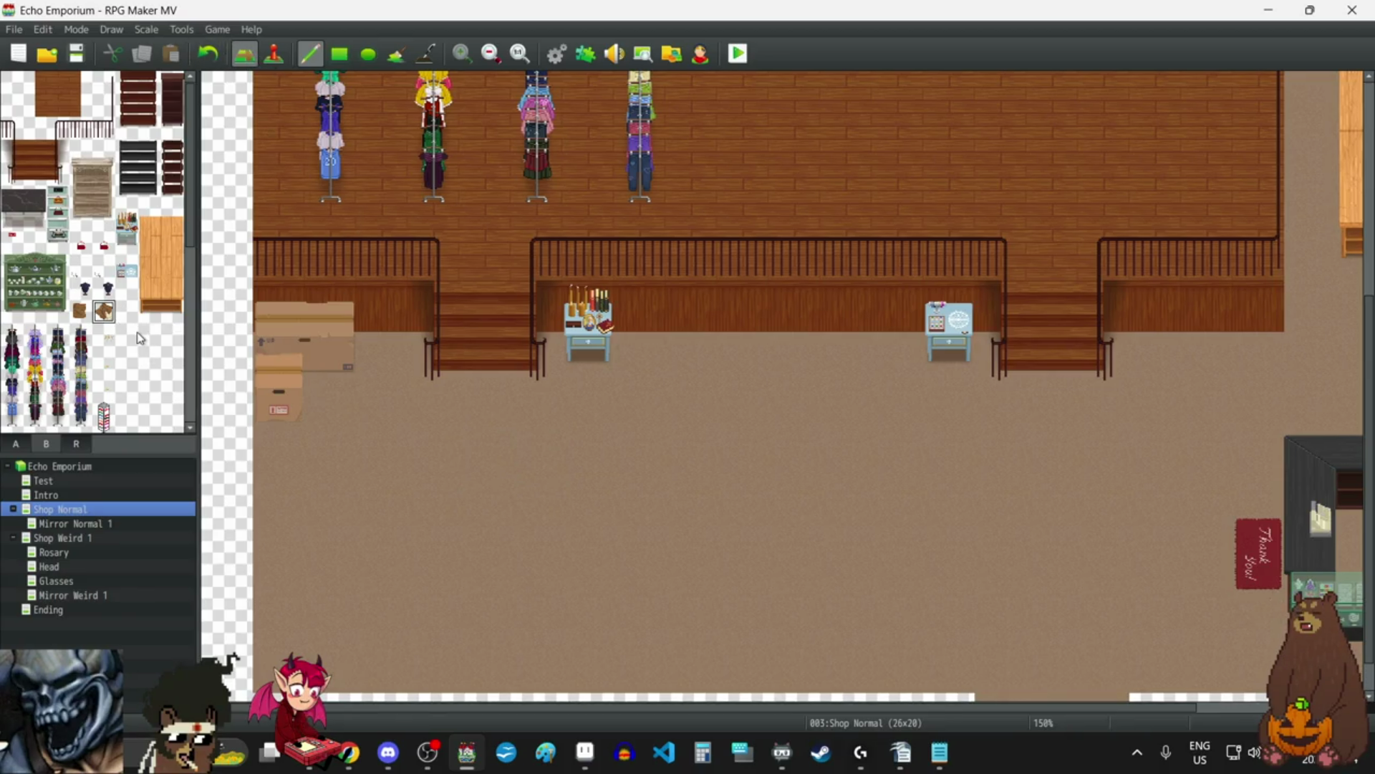
pyautogui.click(331, 409)
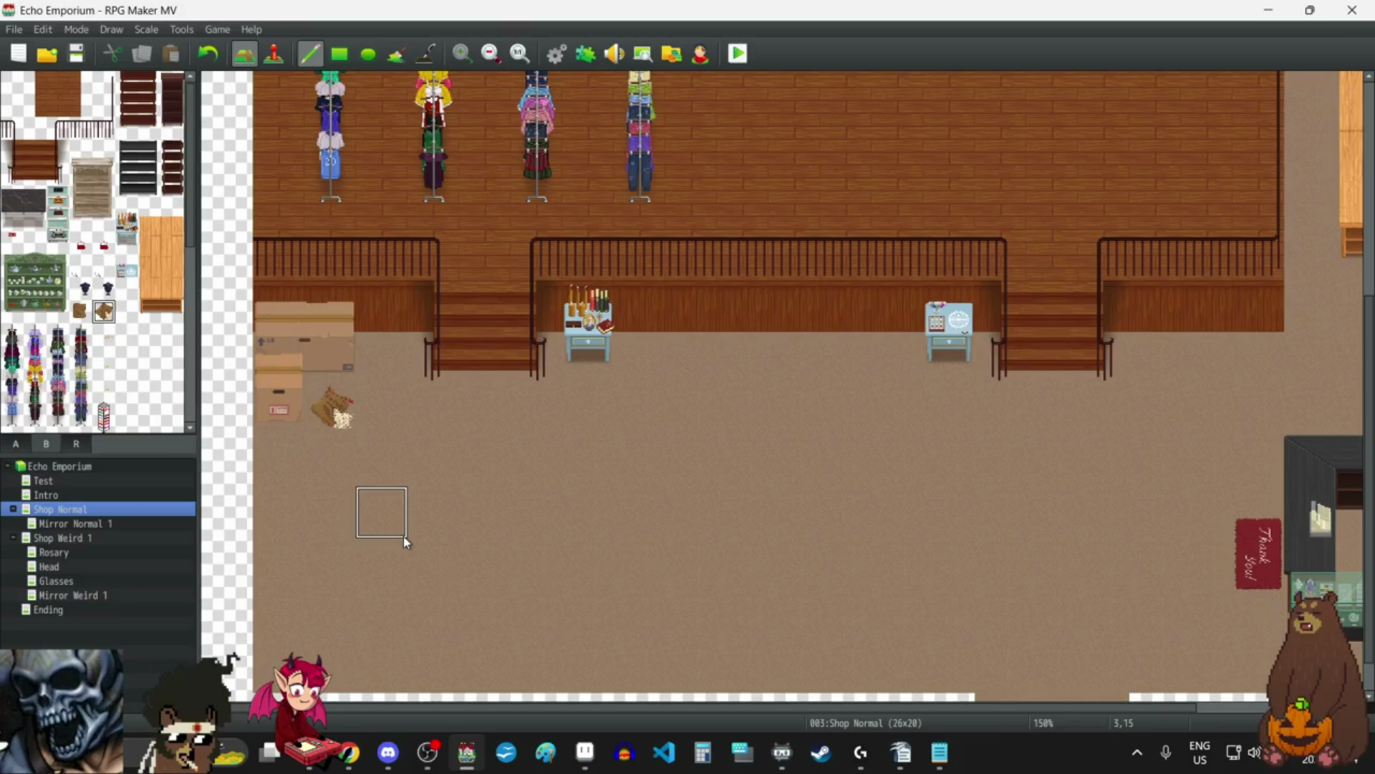
pyautogui.click(208, 53)
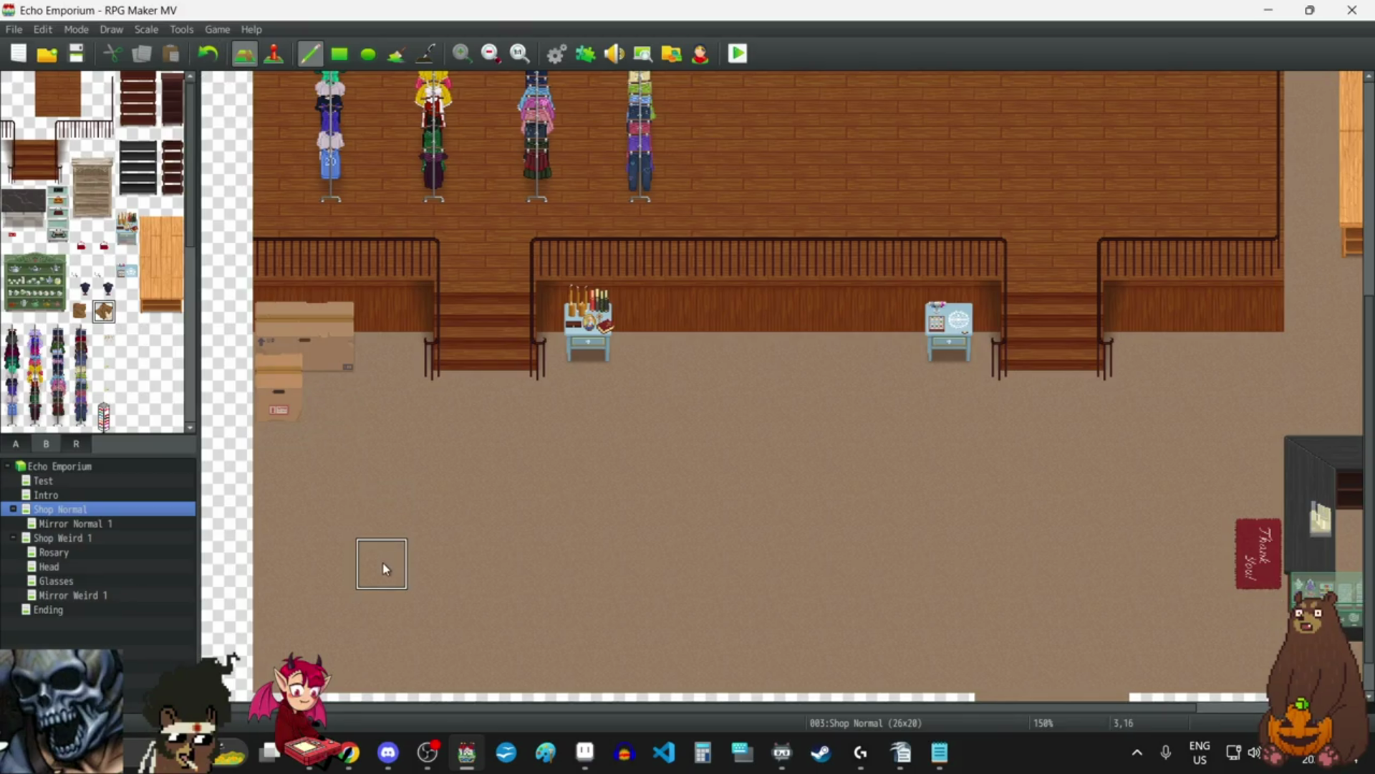
pyautogui.click(104, 334)
pyautogui.click(331, 466)
pyautogui.click(212, 51)
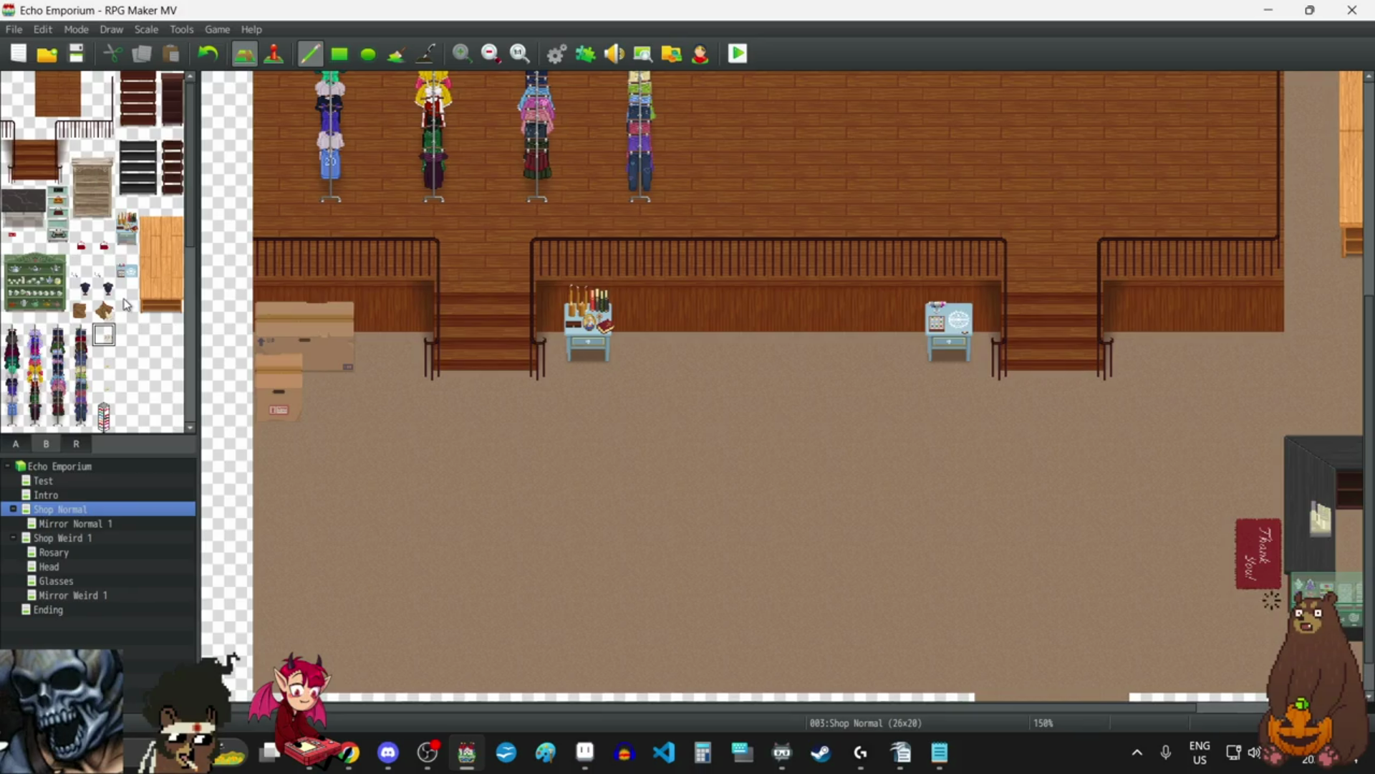
# Place a sparkle tile on the shop floor, trying and removing a small green tile.
pyautogui.click(105, 274)
pyautogui.click(81, 275)
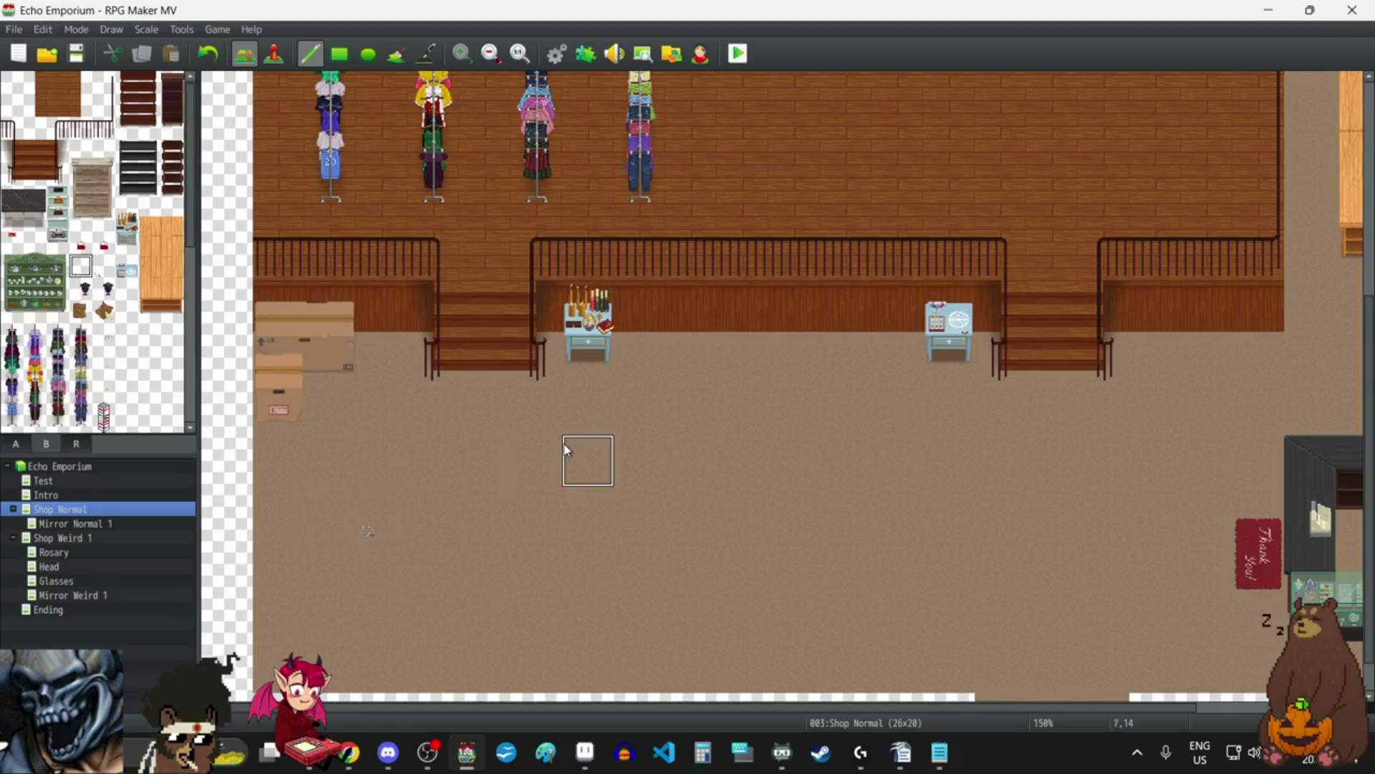
pyautogui.click(104, 265)
pyautogui.click(430, 526)
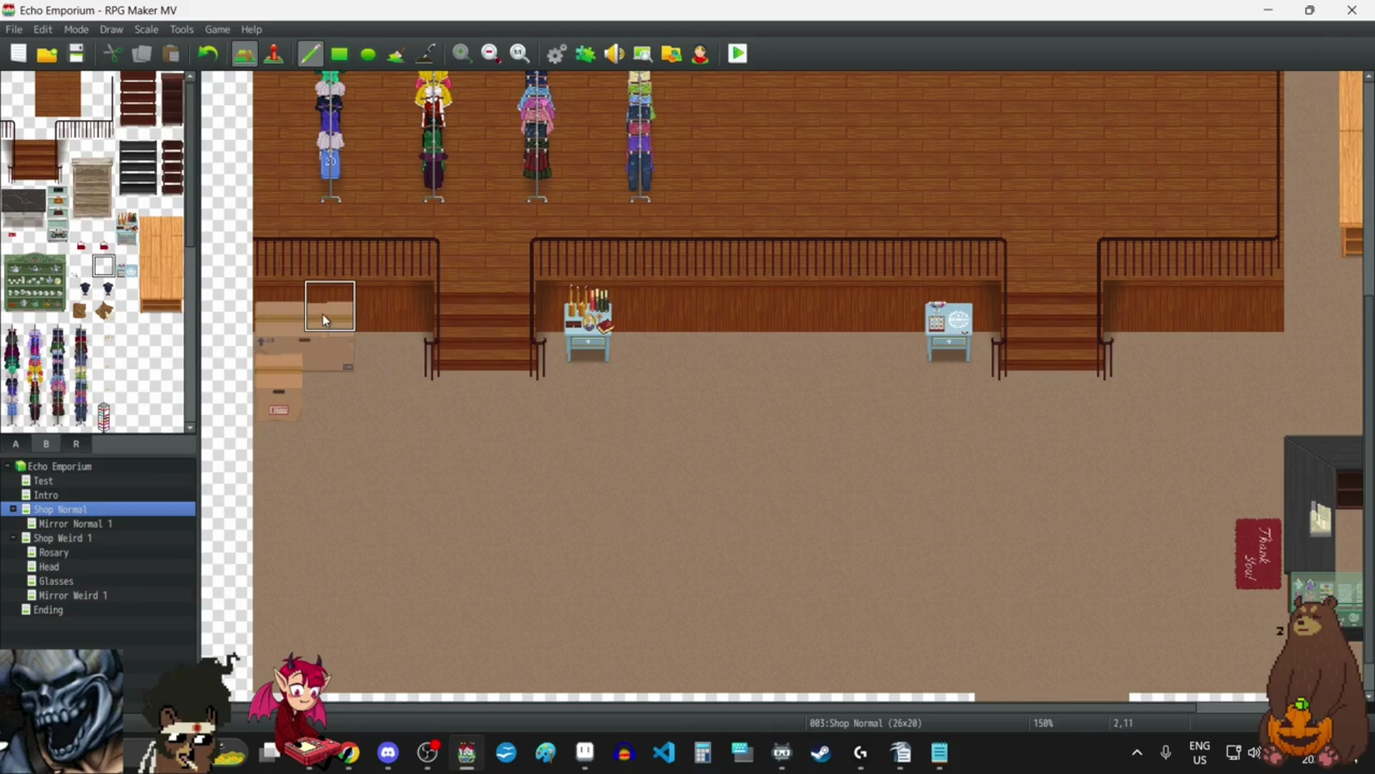
pyautogui.click(34, 241)
pyautogui.click(475, 501)
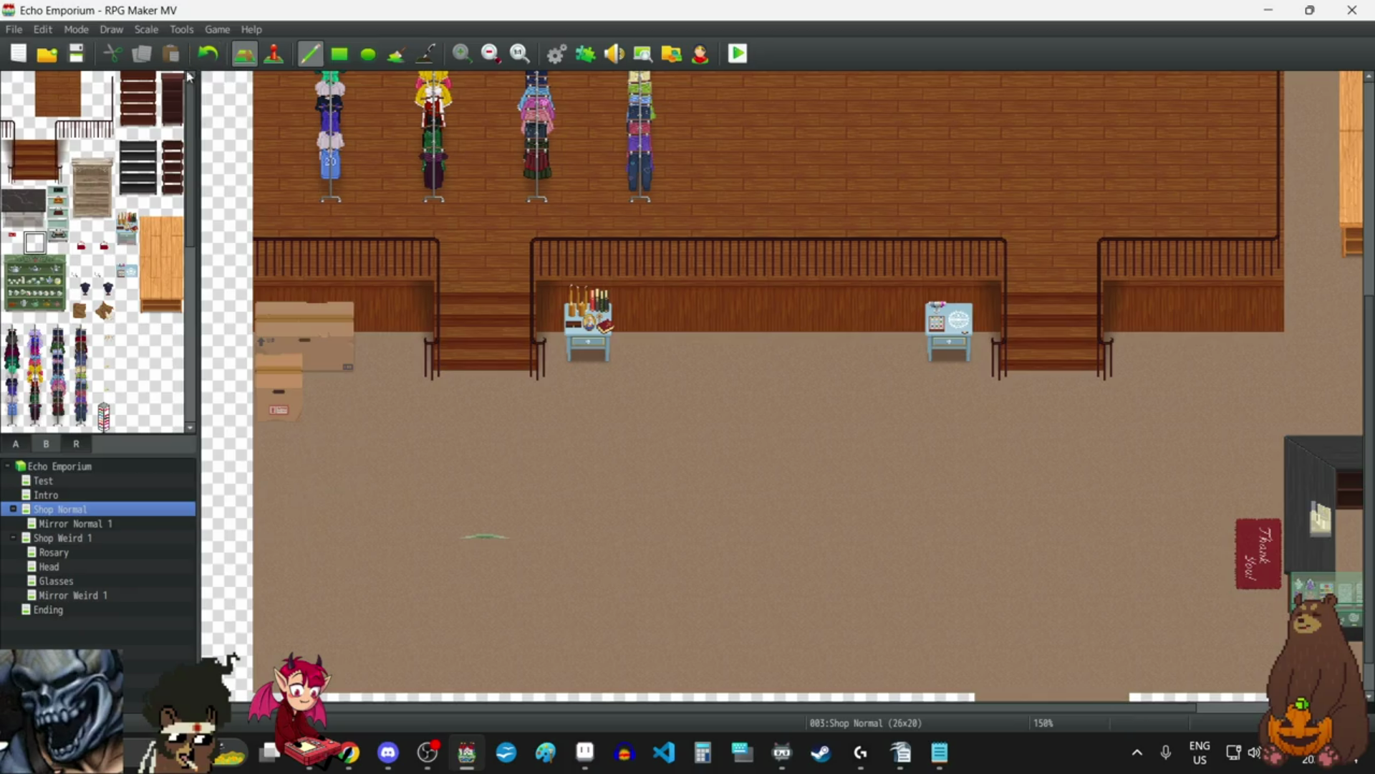
pyautogui.click(209, 57)
# Stand the three-tile-tall dark bookshelf against the upper back wall.
pyautogui.moveTo(172, 82); pyautogui.dragTo(173, 129)
pyautogui.scroll(5, 974, 390)
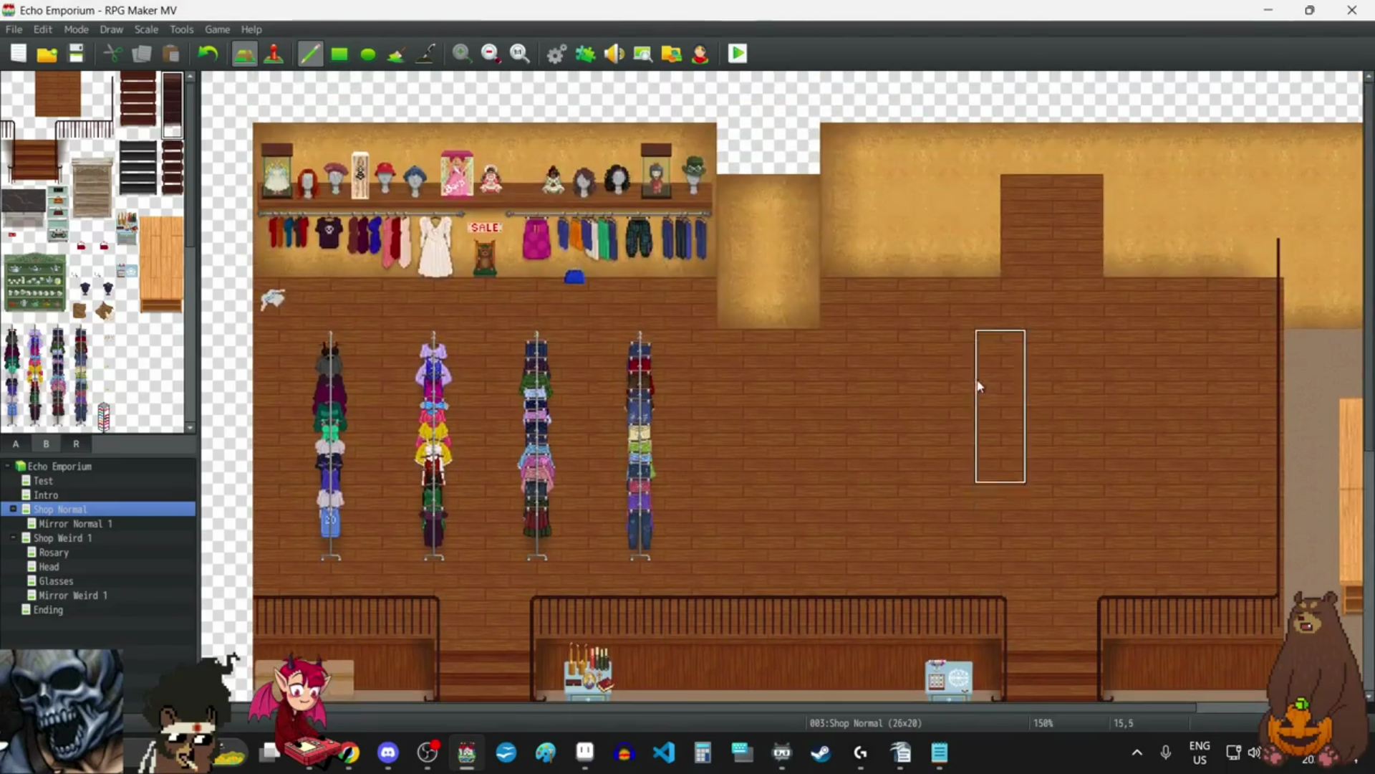
pyautogui.click(914, 186)
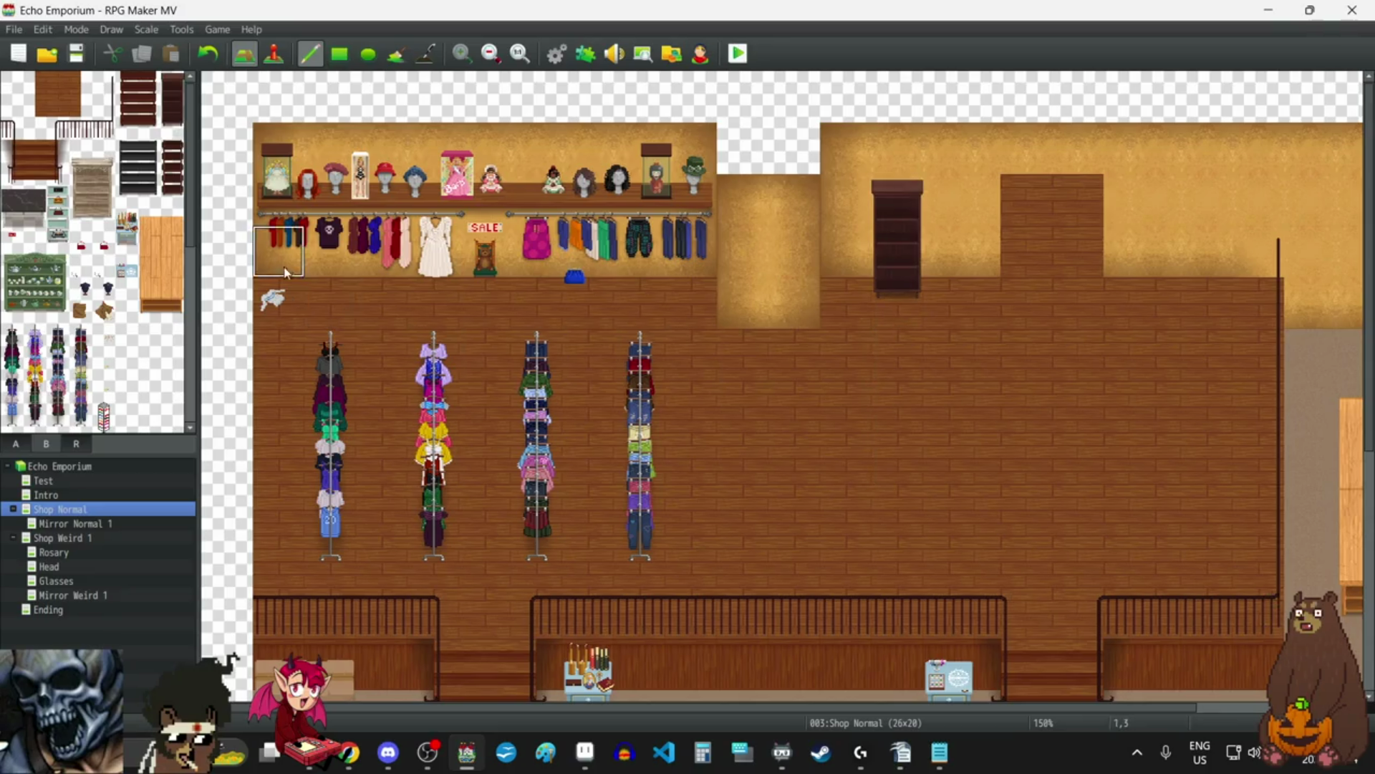
# Place the three-tile-tall open shelf unit at the right end of the upper back wall.
pyautogui.moveTo(172, 195); pyautogui.dragTo(174, 150)
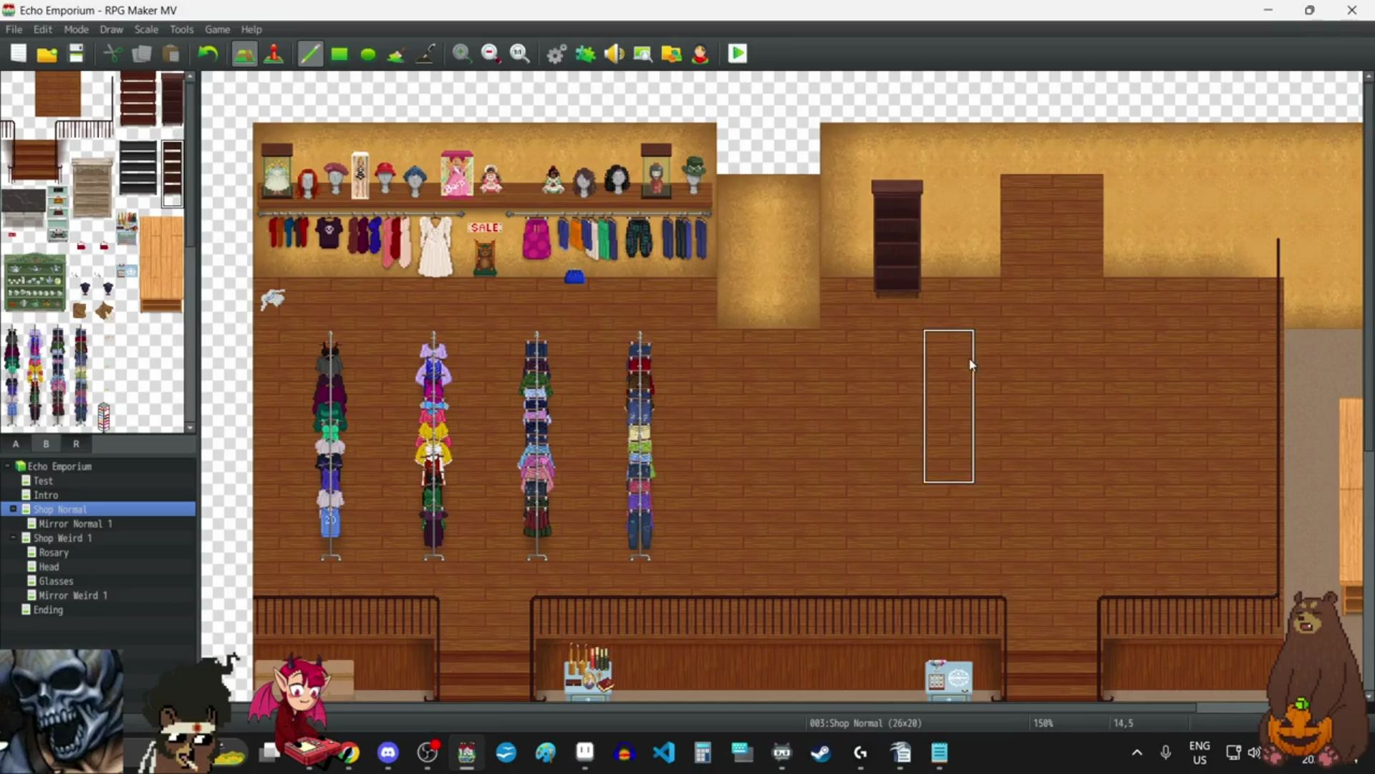
pyautogui.click(1187, 179)
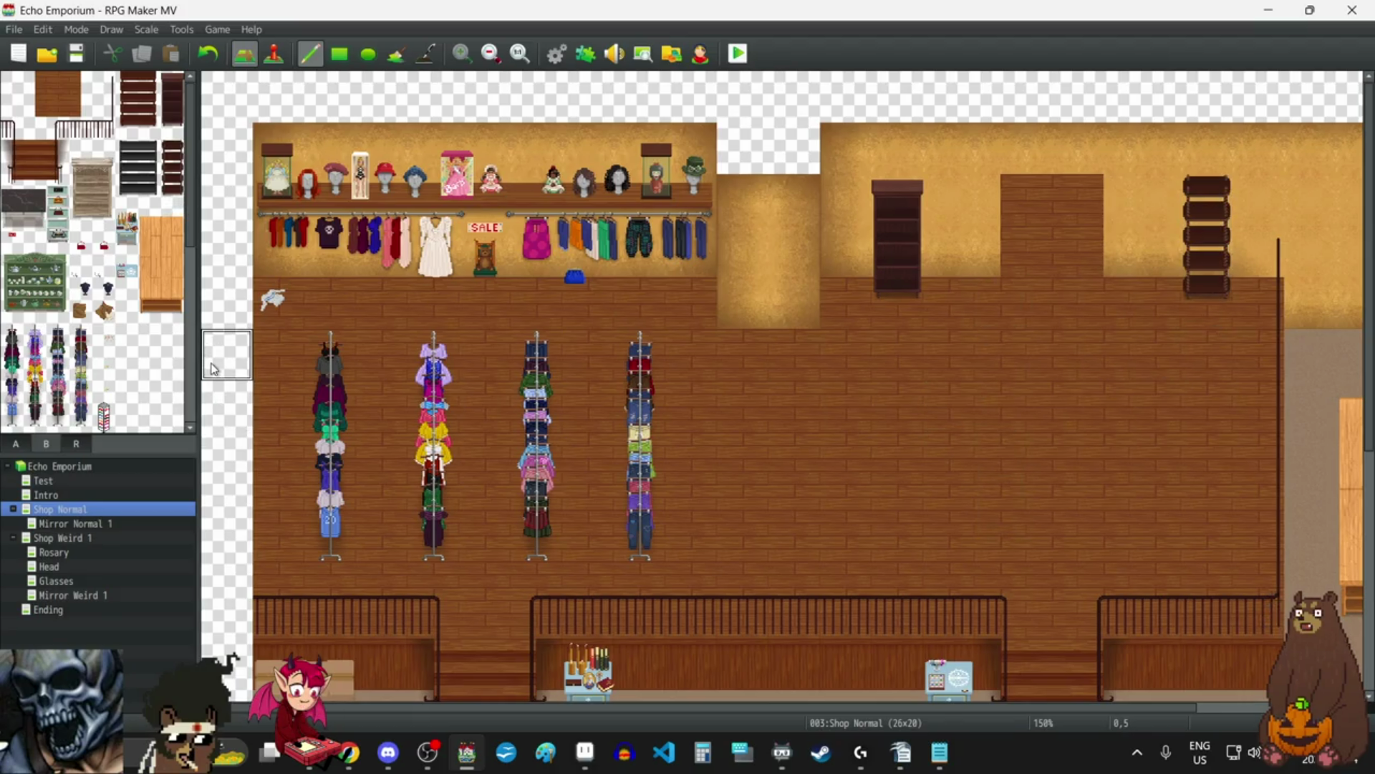
pyautogui.scroll(-3, 134, 287)
pyautogui.scroll(-10, 134, 287)
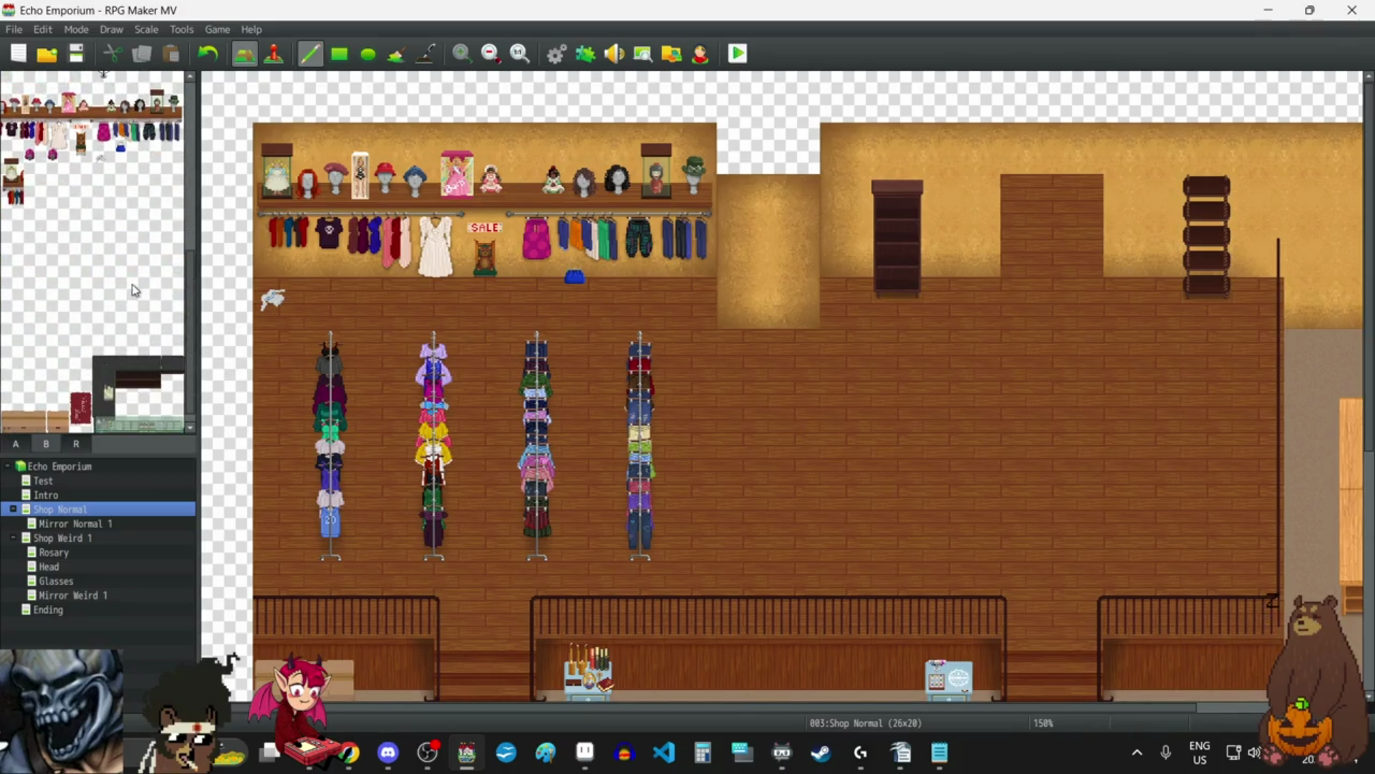
pyautogui.scroll(6, 125, 279)
pyautogui.scroll(6, 125, 276)
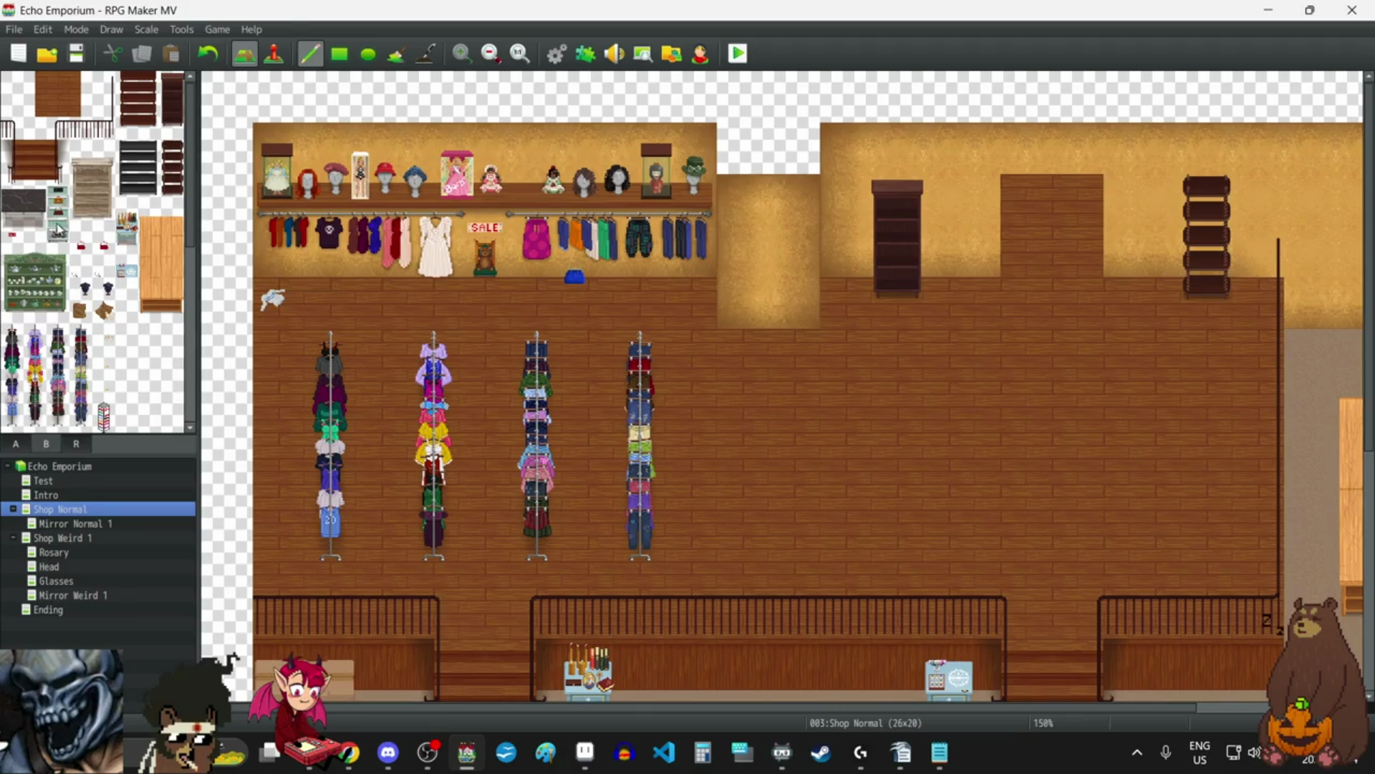
pyautogui.scroll(-5, 917, 408)
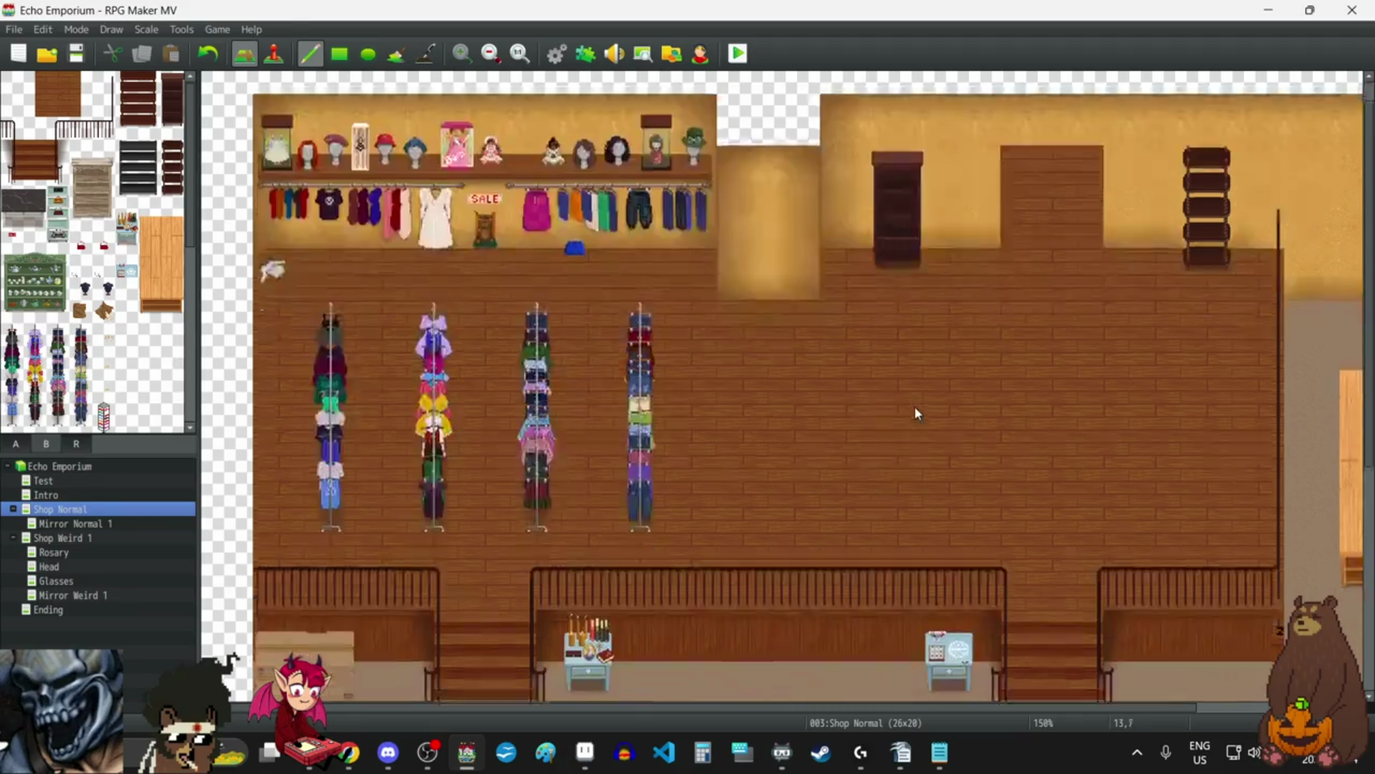
pyautogui.scroll(5, 919, 410)
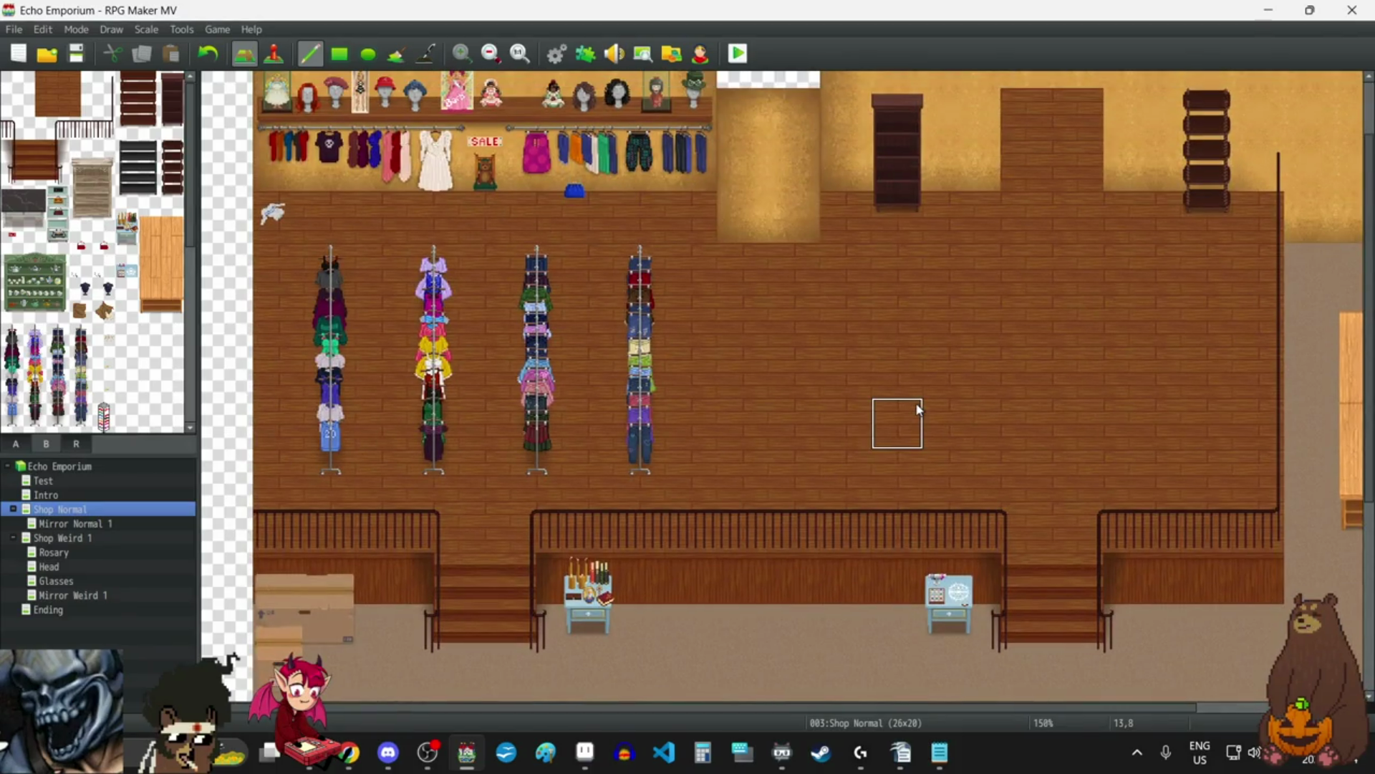
pyautogui.scroll(-2, 919, 410)
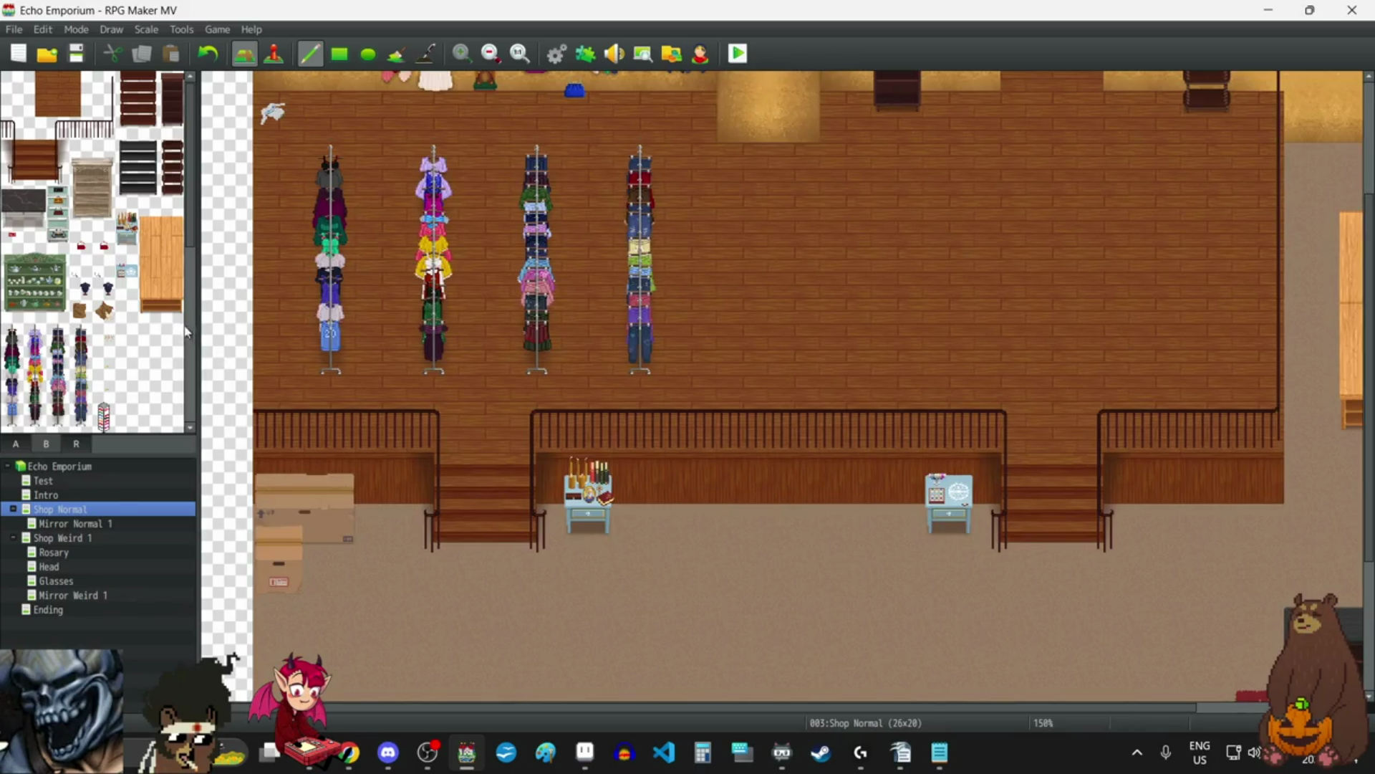
pyautogui.scroll(4, 956, 307)
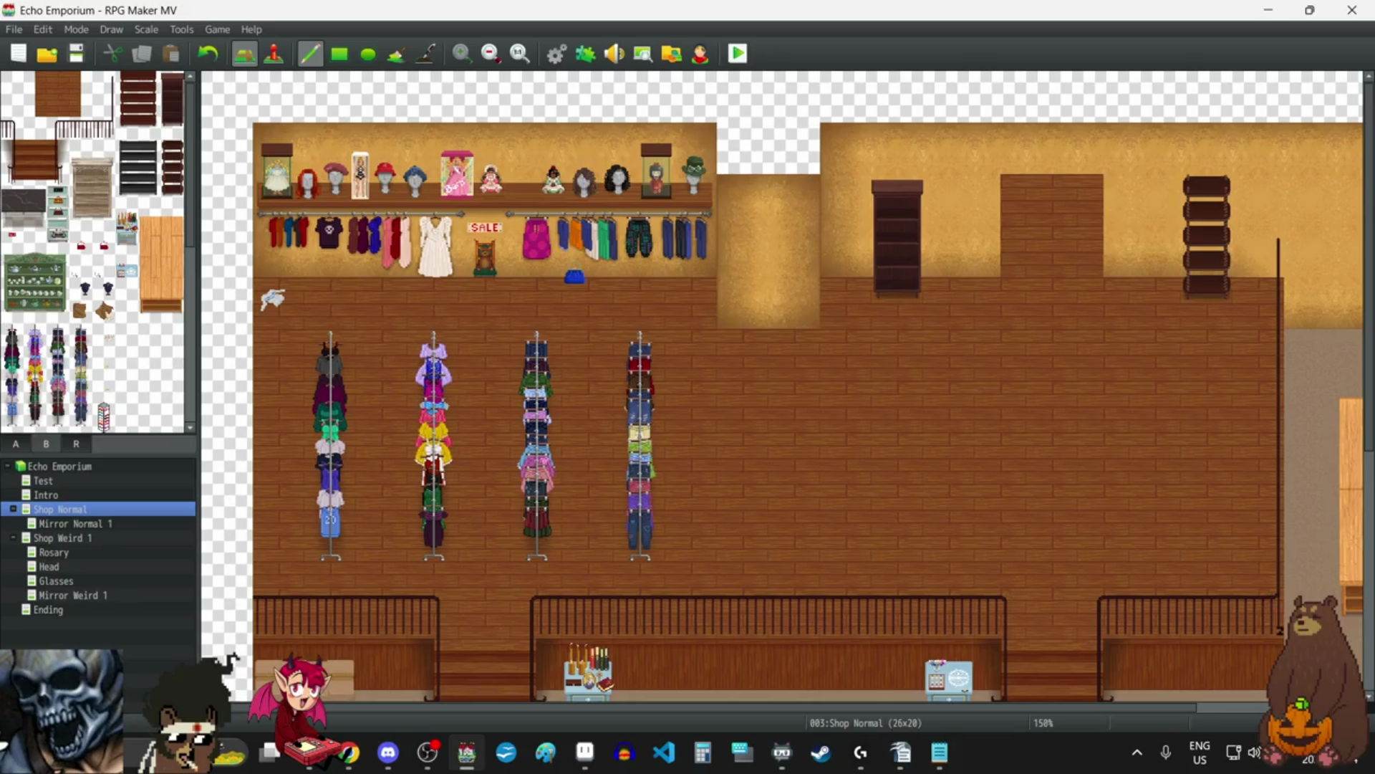
# Place a small chair tile below the wall shelf.
pyautogui.scroll(-3, 97, 298)
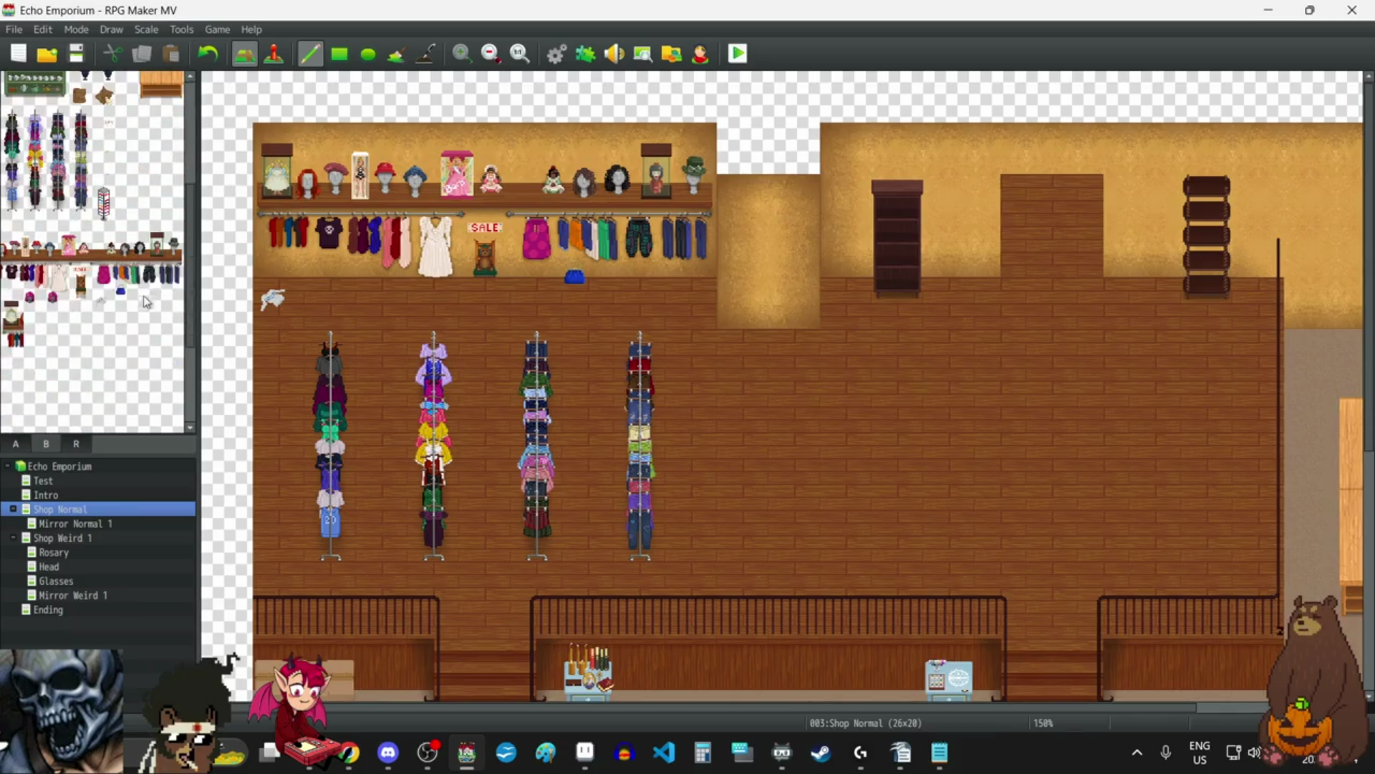
pyautogui.click(81, 303)
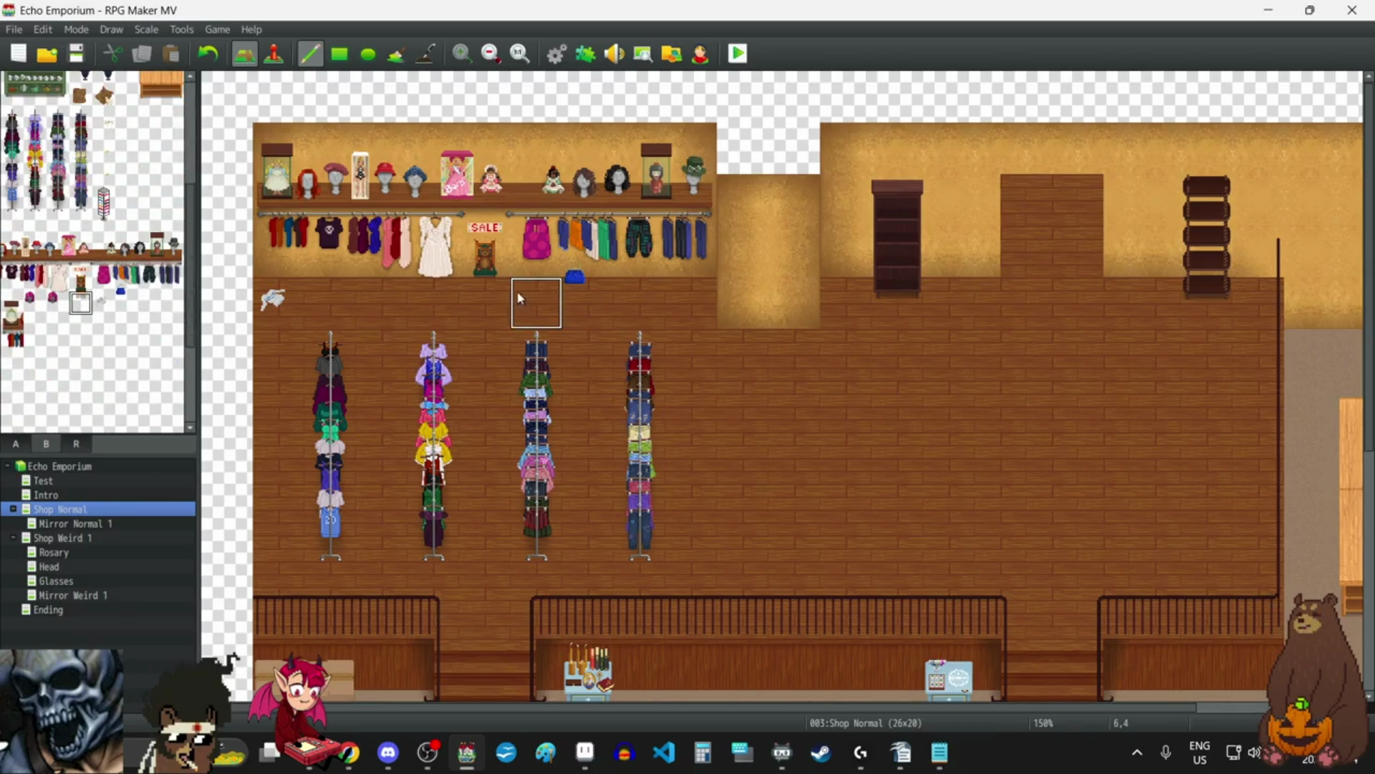
pyautogui.click(466, 284)
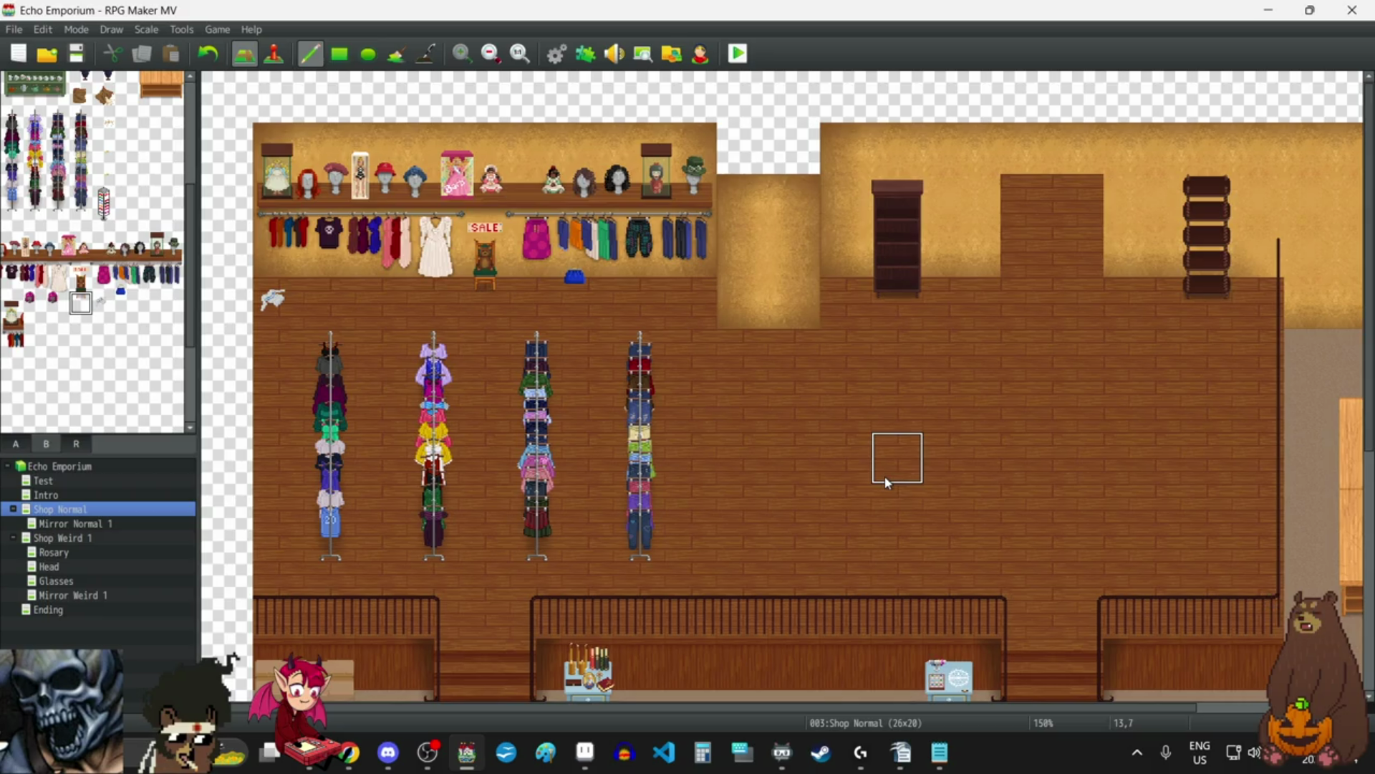
pyautogui.scroll(-5, 133, 322)
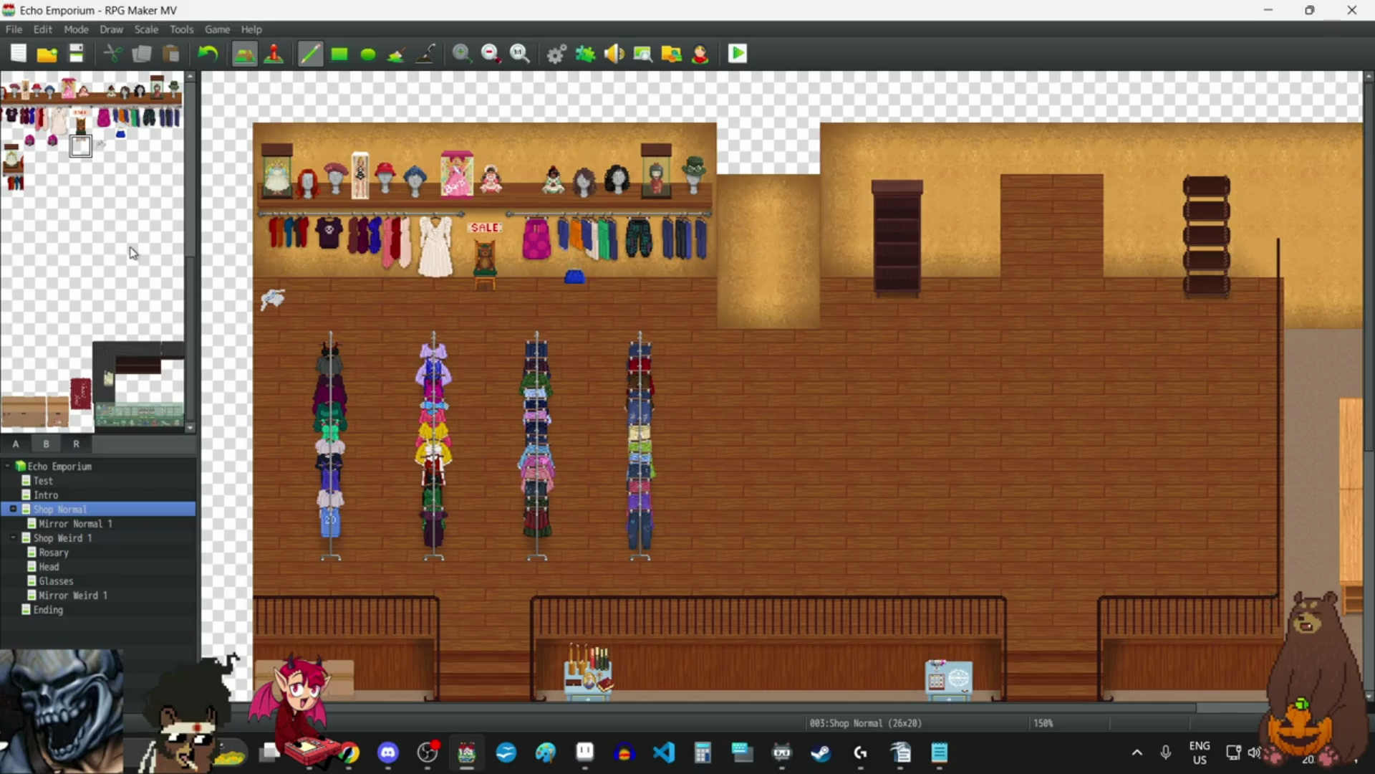
pyautogui.scroll(1, 131, 249)
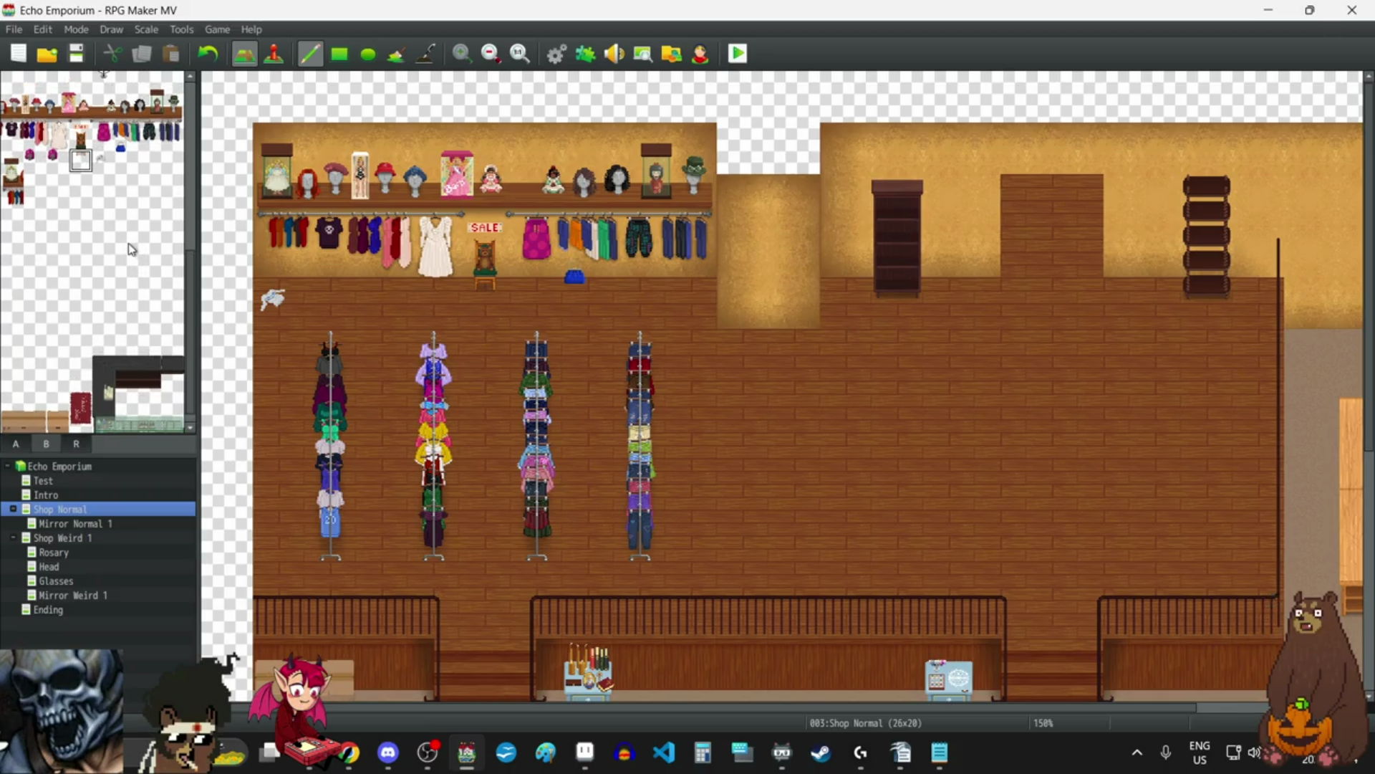
# Add a prop to the upper floor and hang a white shirt on the second rack, discarding a stray bird.
pyautogui.click(103, 160)
pyautogui.click(788, 403)
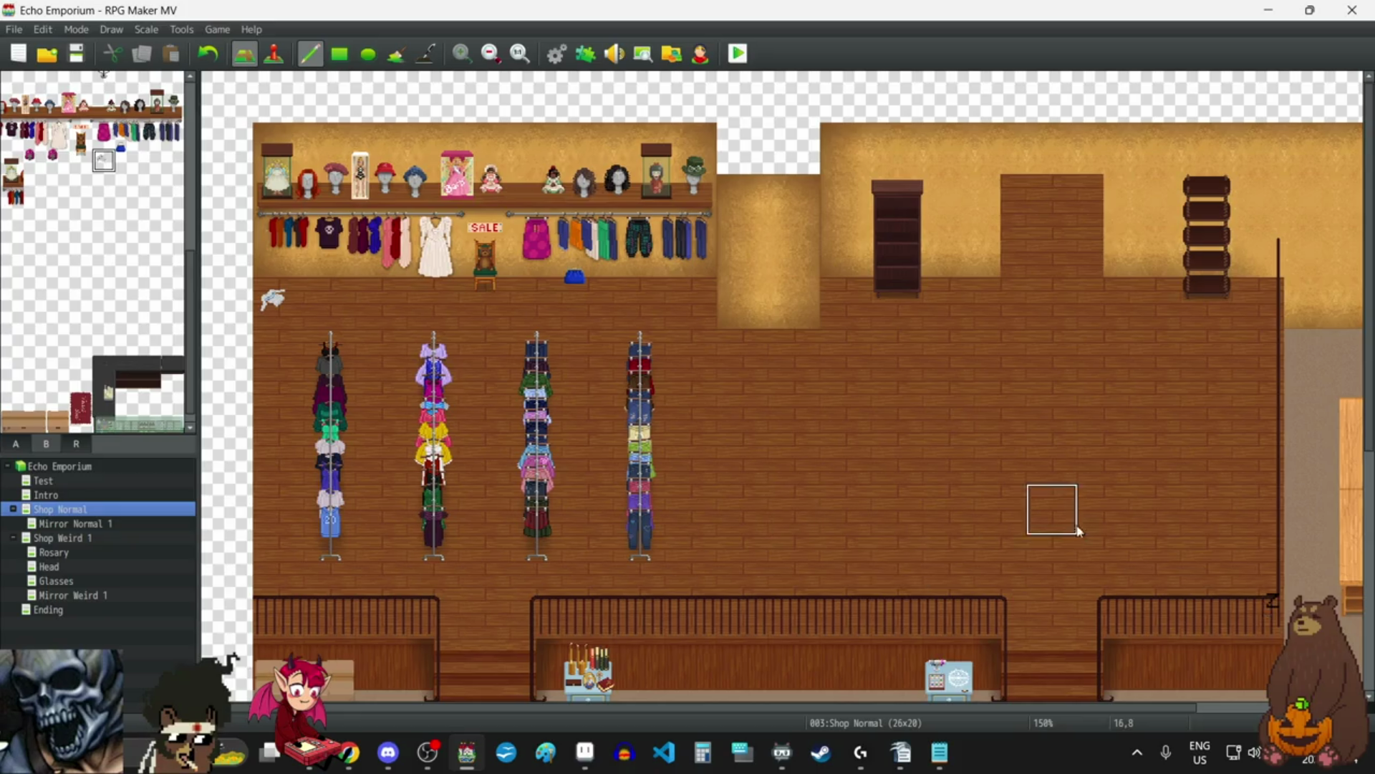
pyautogui.click(726, 503)
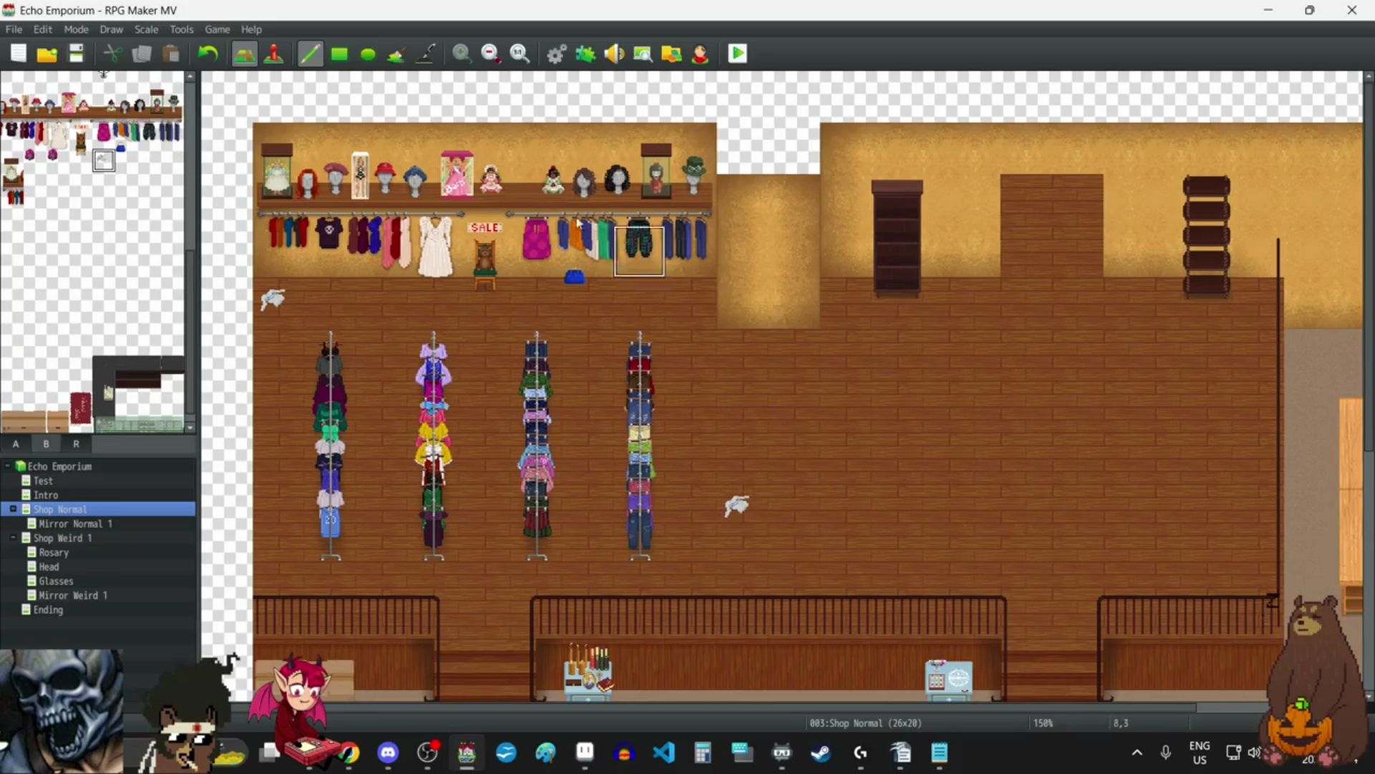
pyautogui.click(207, 55)
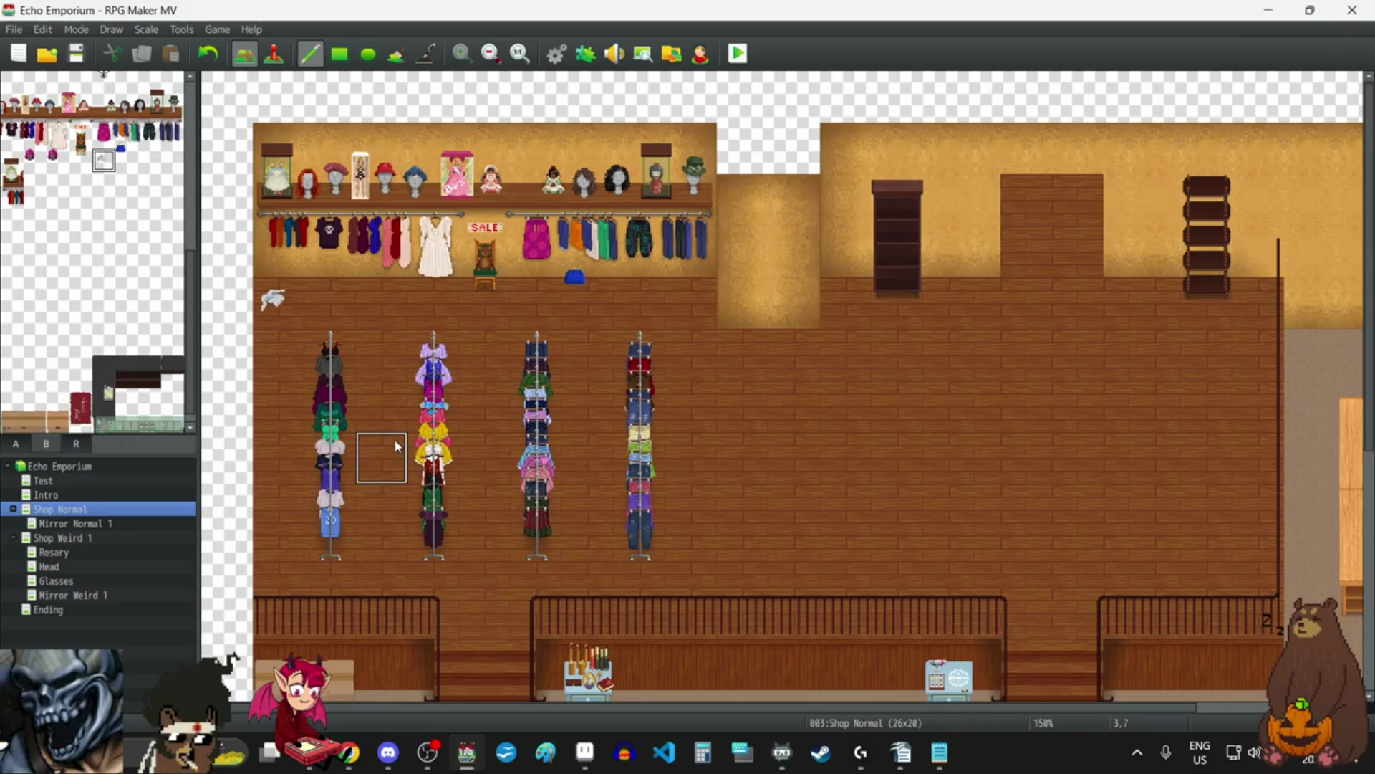
pyautogui.click(330, 458)
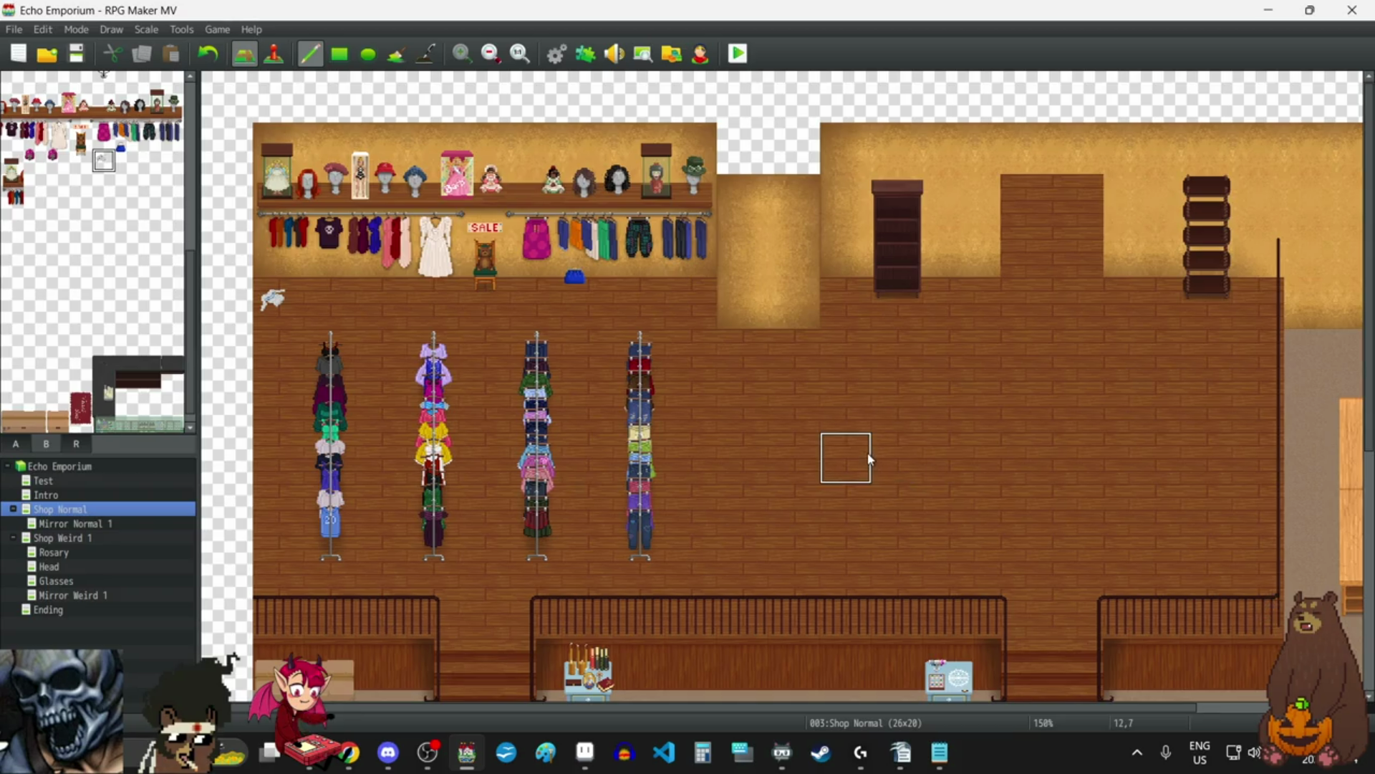
# Undo the chair placed below the SALE bear.
pyautogui.scroll(-5, 868, 455)
pyautogui.scroll(-1, 868, 457)
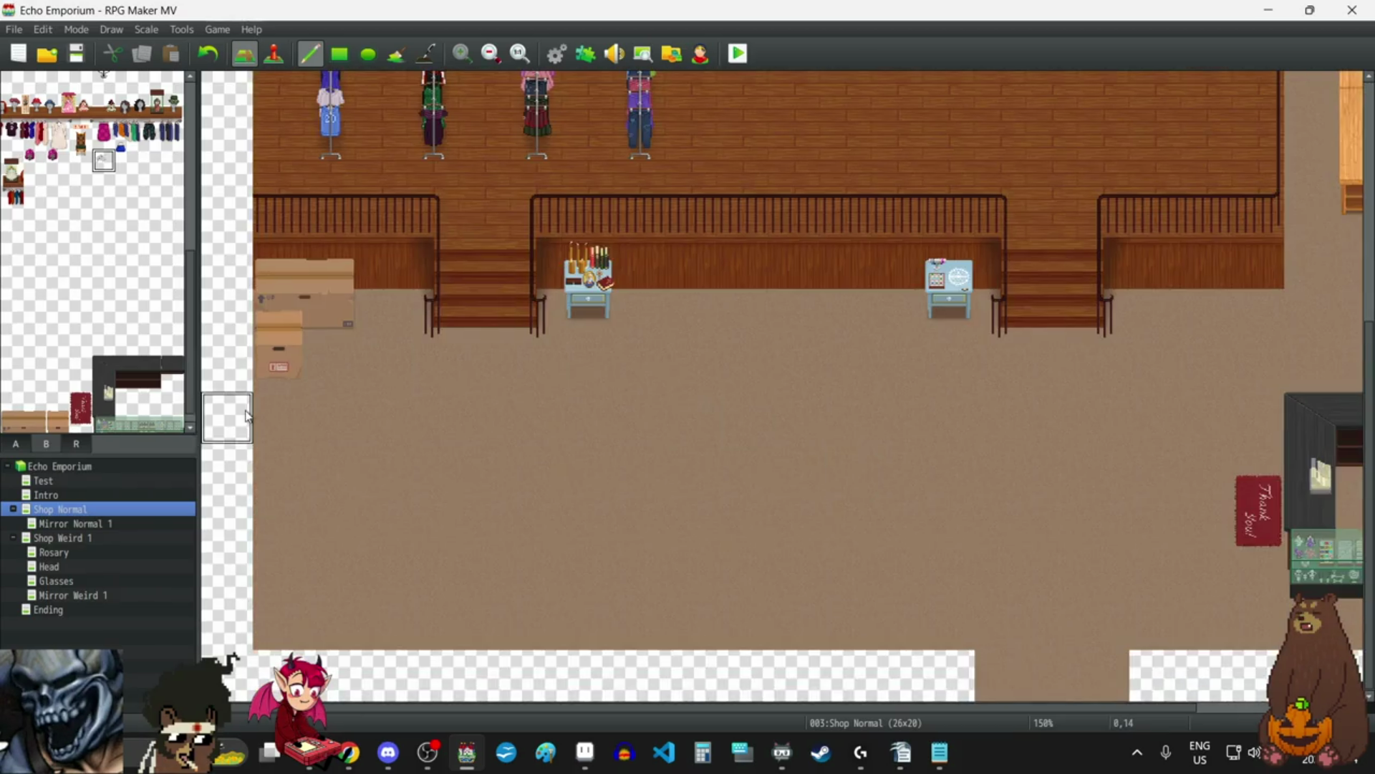
pyautogui.scroll(5, 87, 272)
pyautogui.scroll(1, 87, 272)
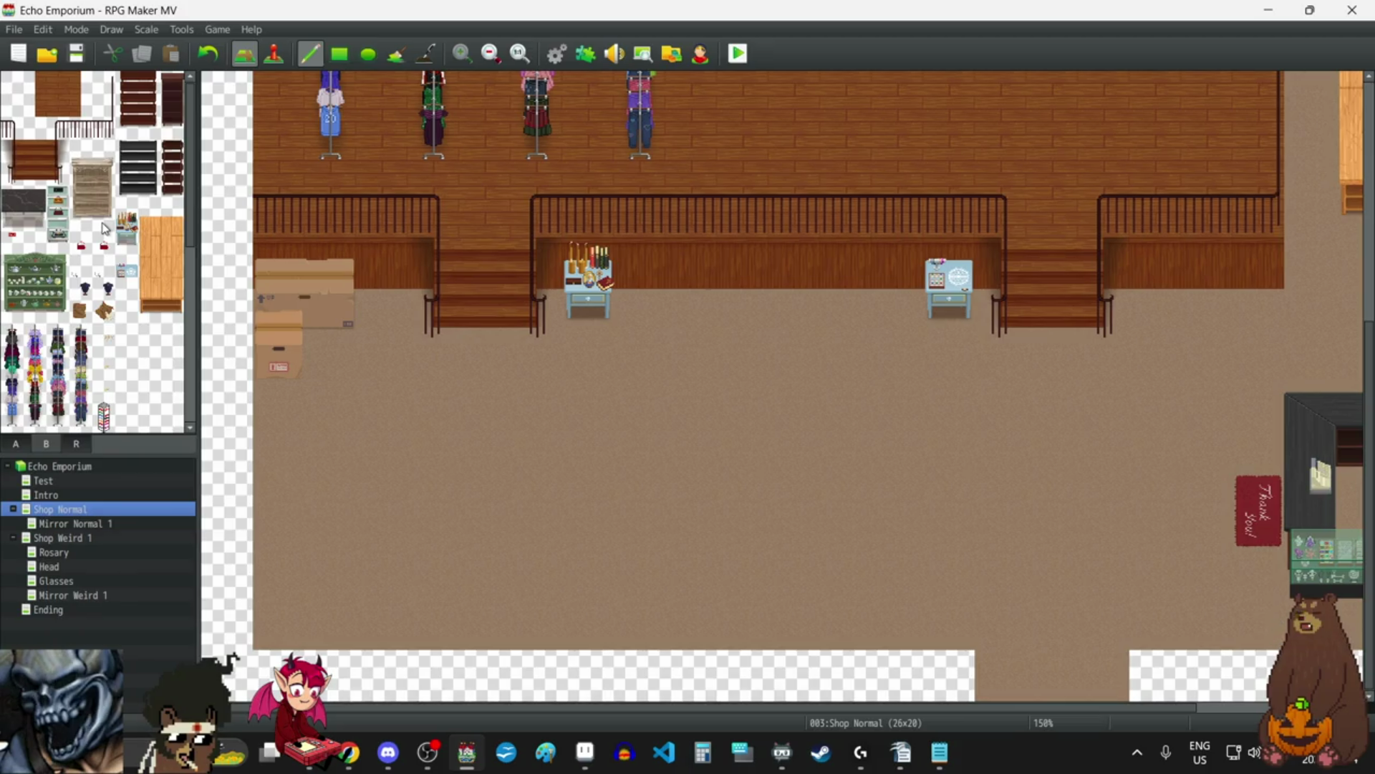
pyautogui.scroll(8, 826, 363)
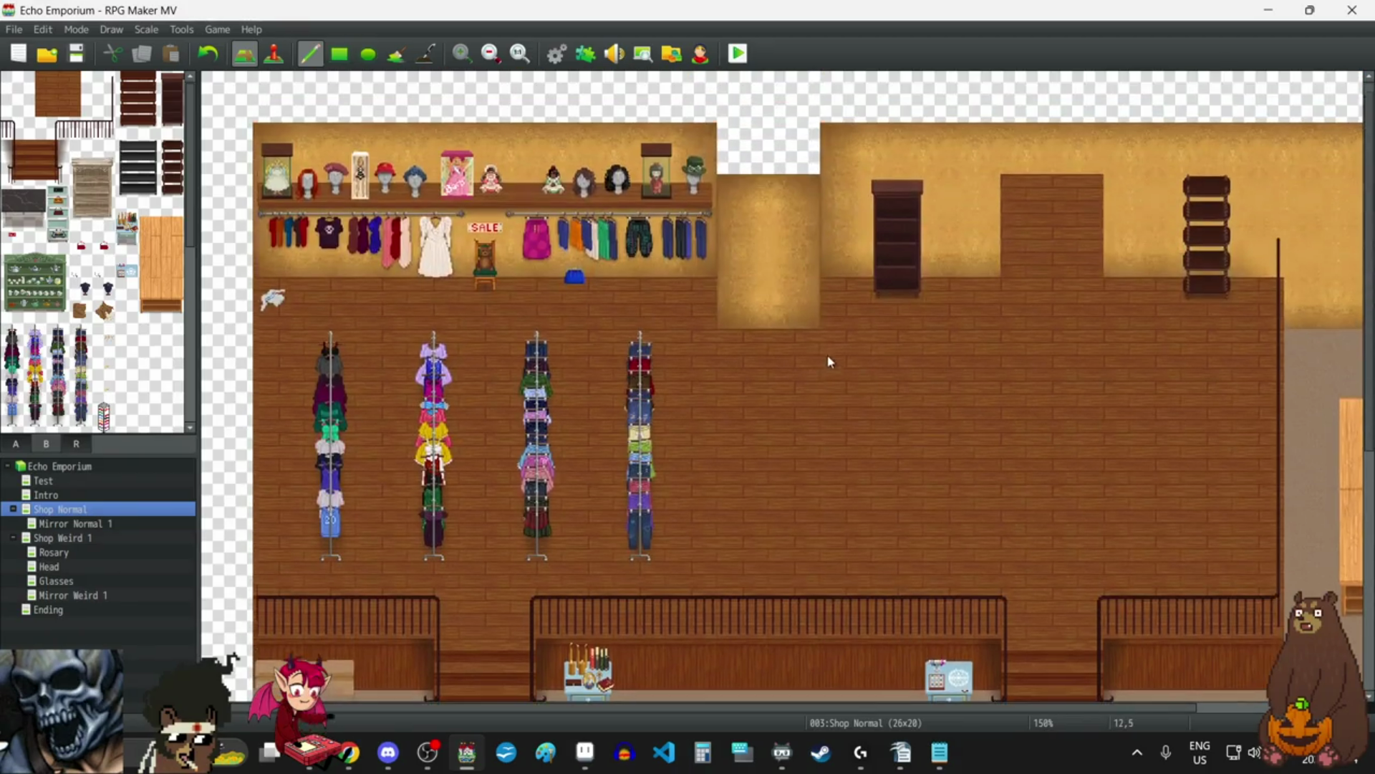
pyautogui.click(209, 56)
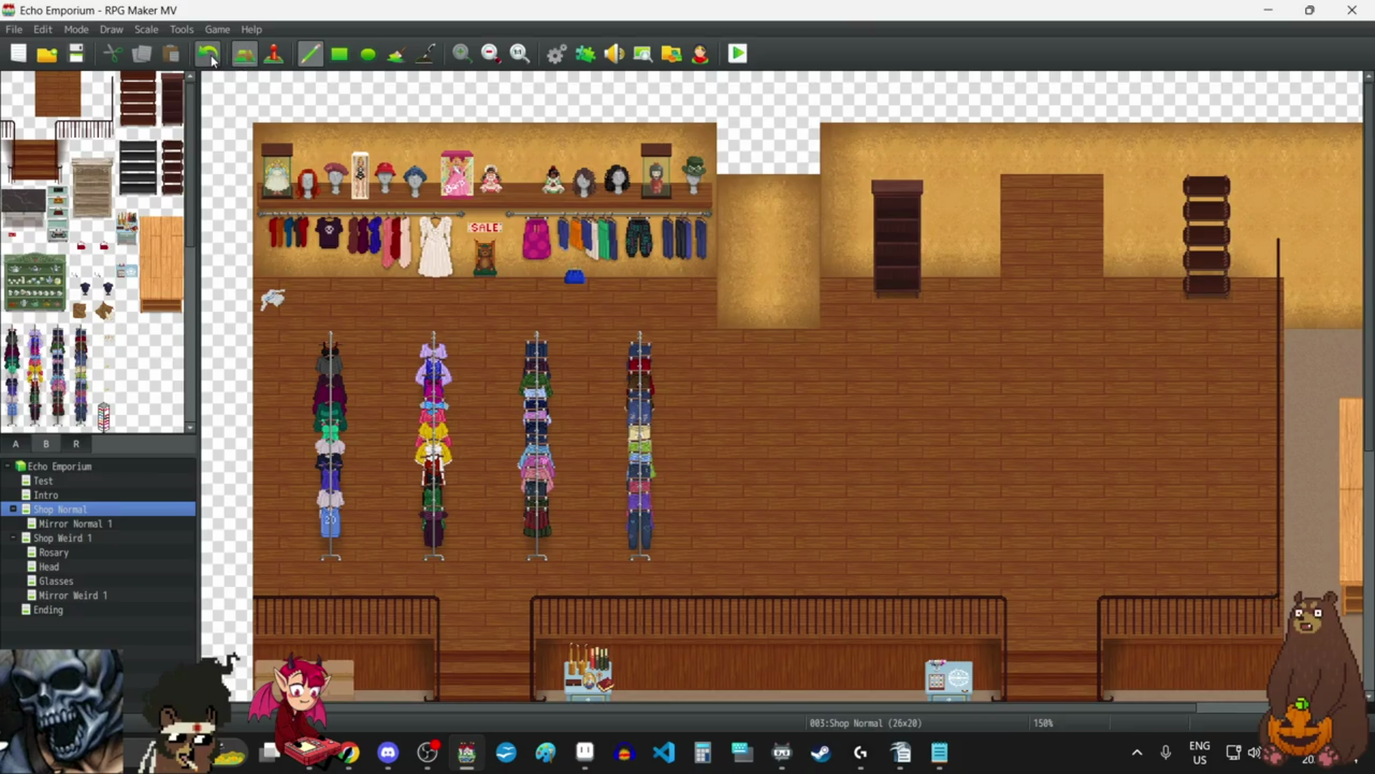
# Swap the right dark bookshelf for a three-tile bag shelf and fill its empty slot with a red bag.
pyautogui.click(209, 56)
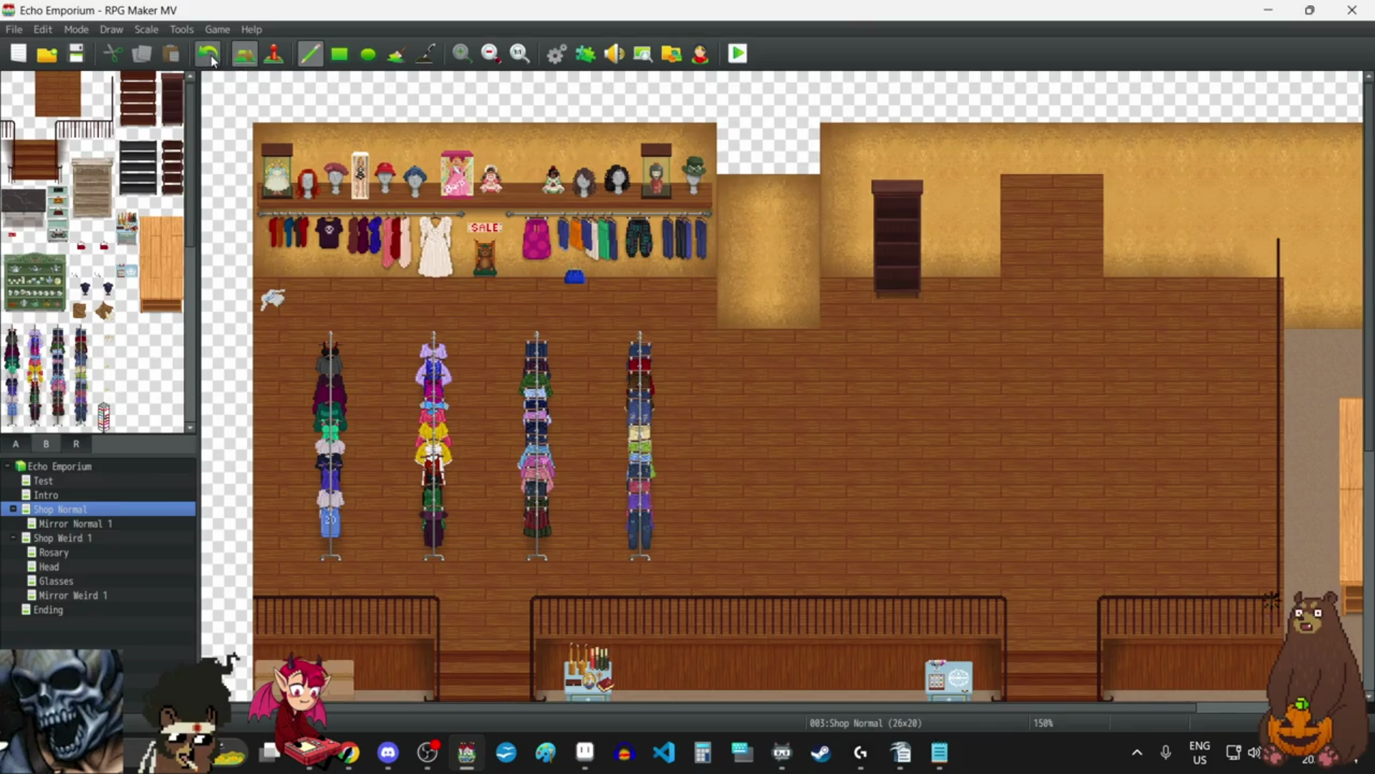
pyautogui.moveTo(56, 242); pyautogui.dragTo(58, 192)
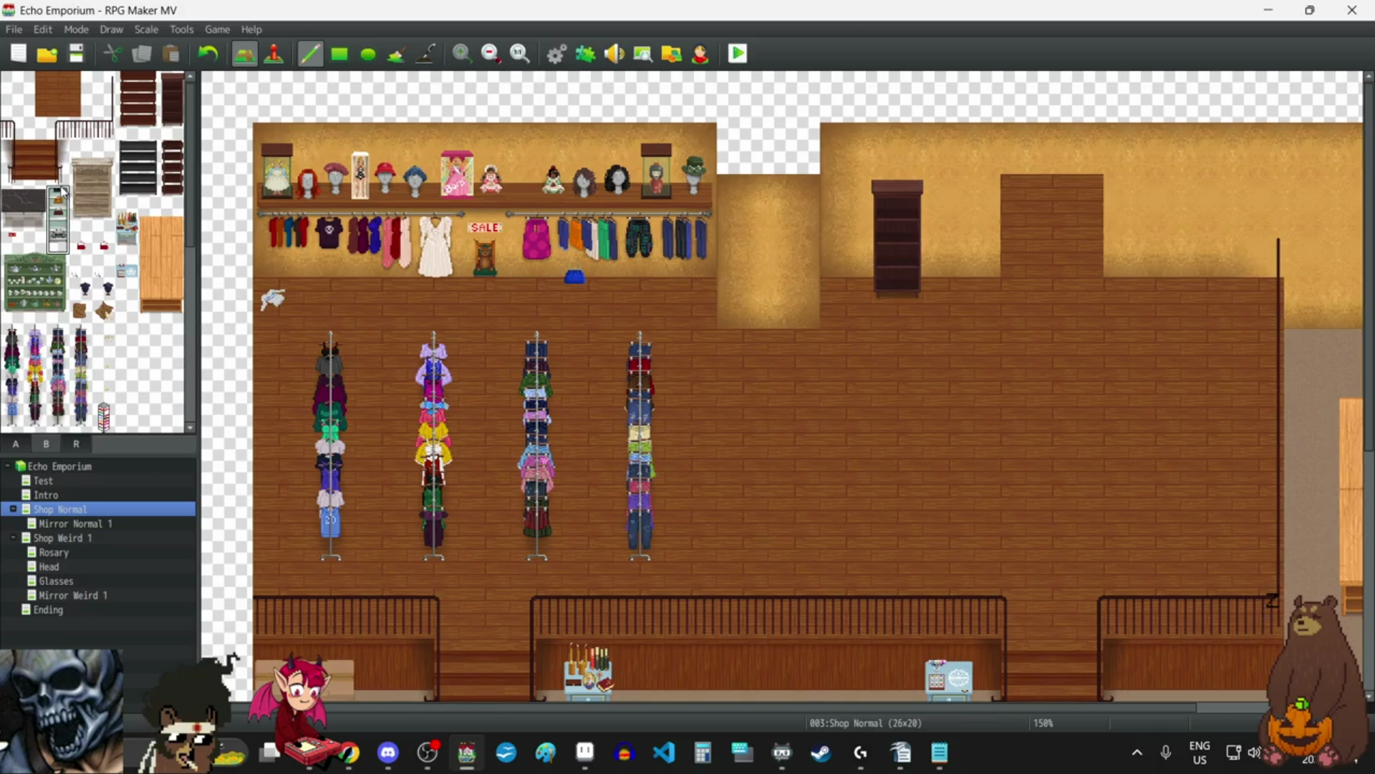
pyautogui.click(1193, 204)
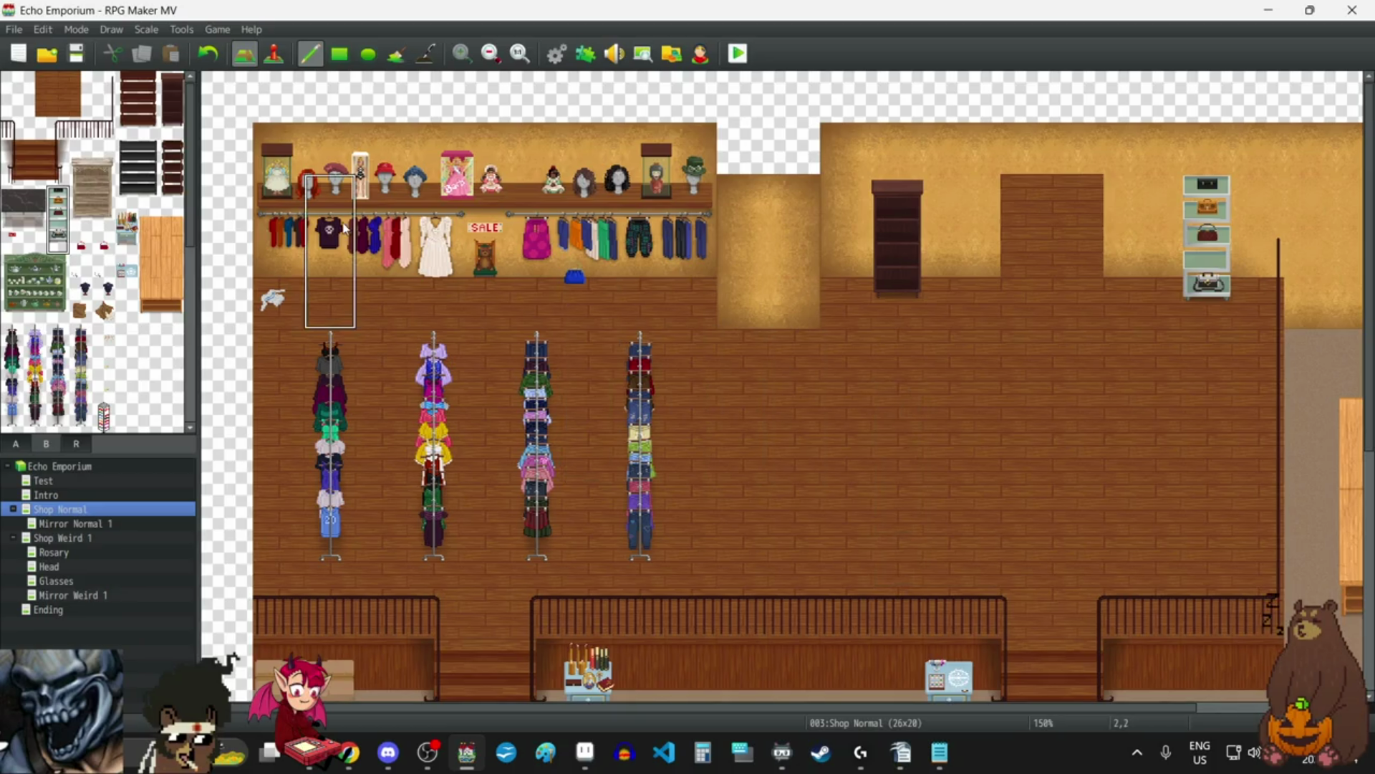
pyautogui.click(81, 244)
pyautogui.click(1207, 259)
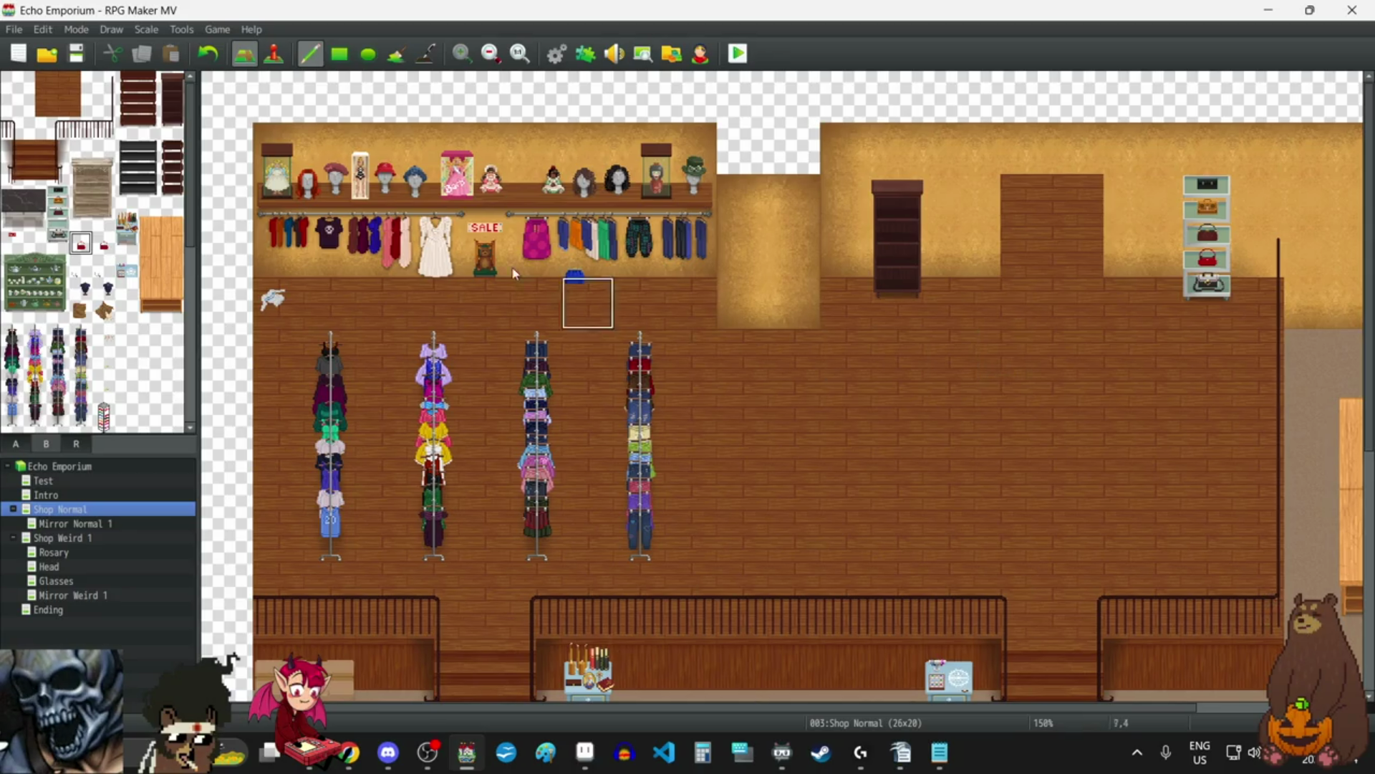
pyautogui.click(59, 195)
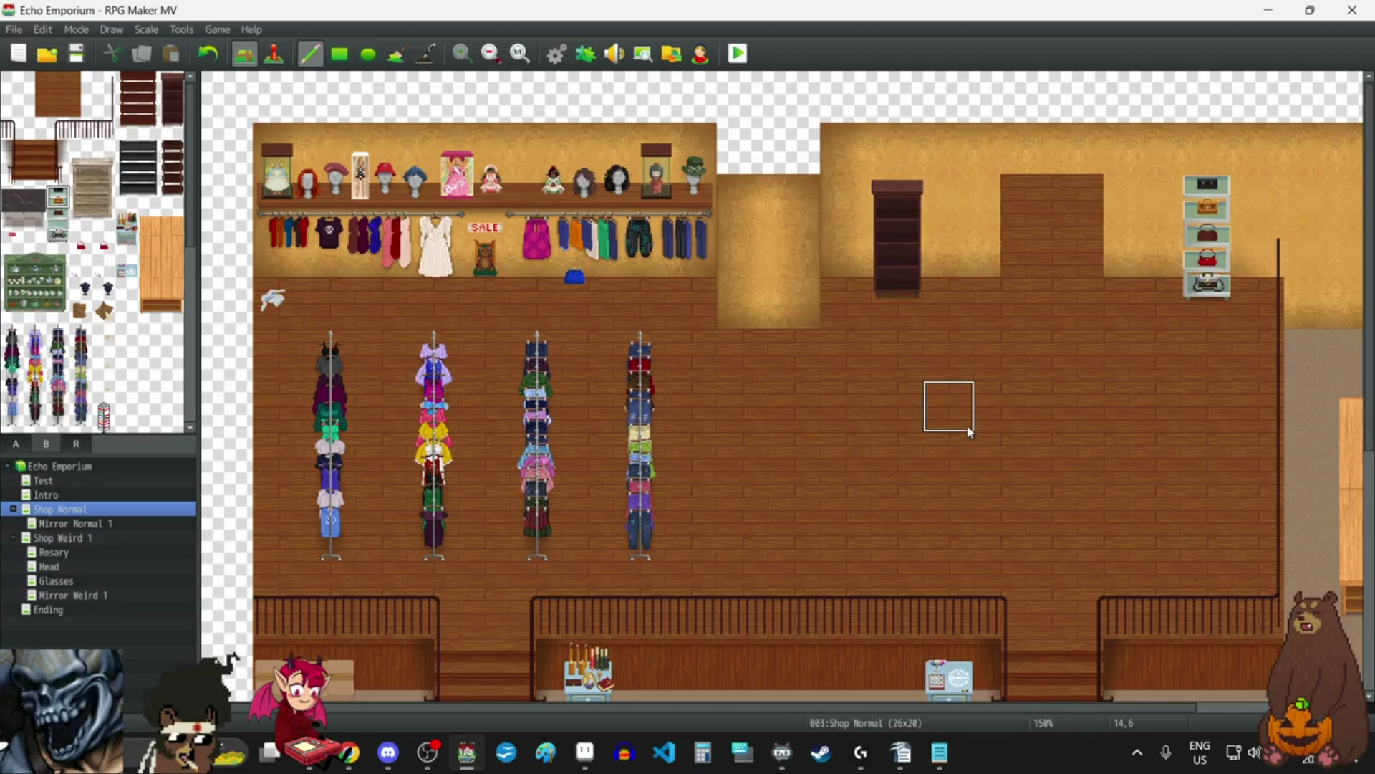
# Stamp the red SALE sign tile onto the dark bookshelf on the back wall.
pyautogui.scroll(-5, 968, 438)
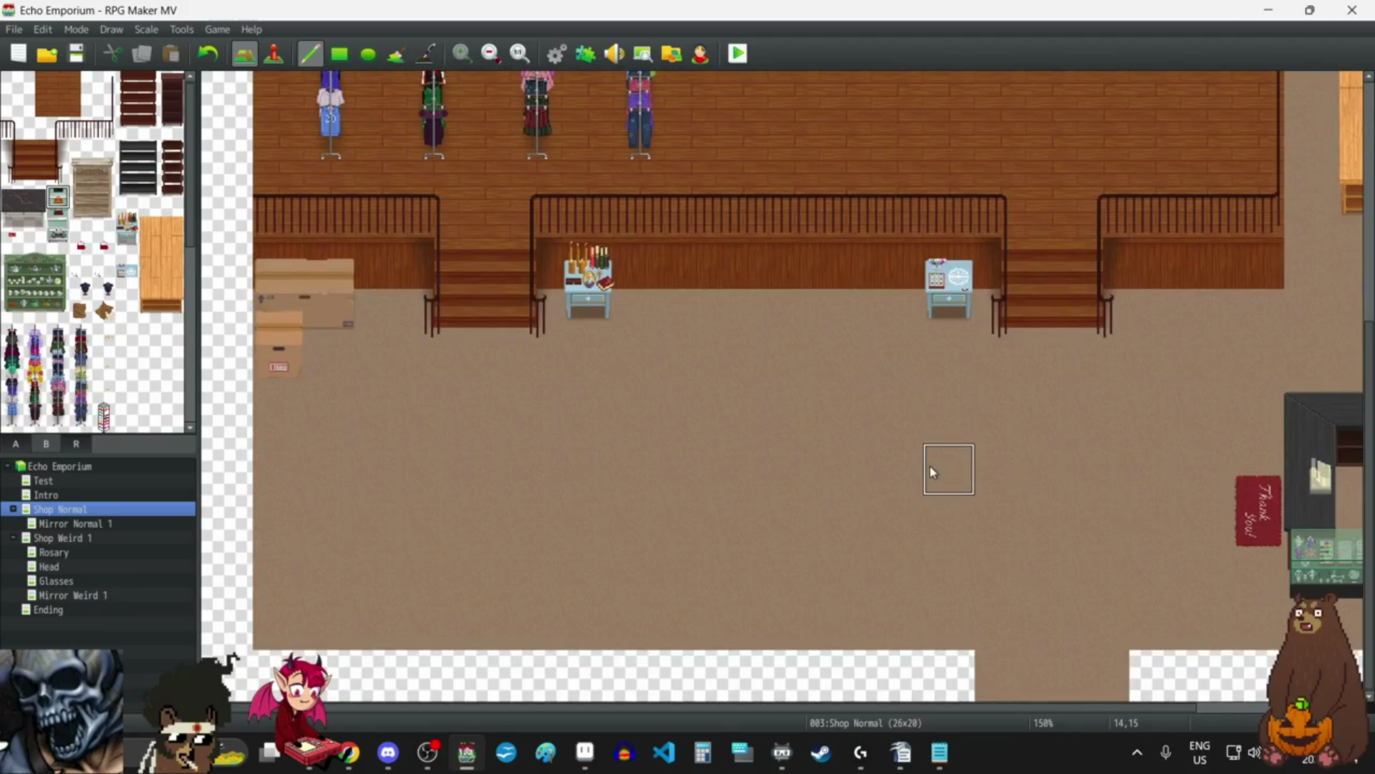
pyautogui.scroll(6, 929, 466)
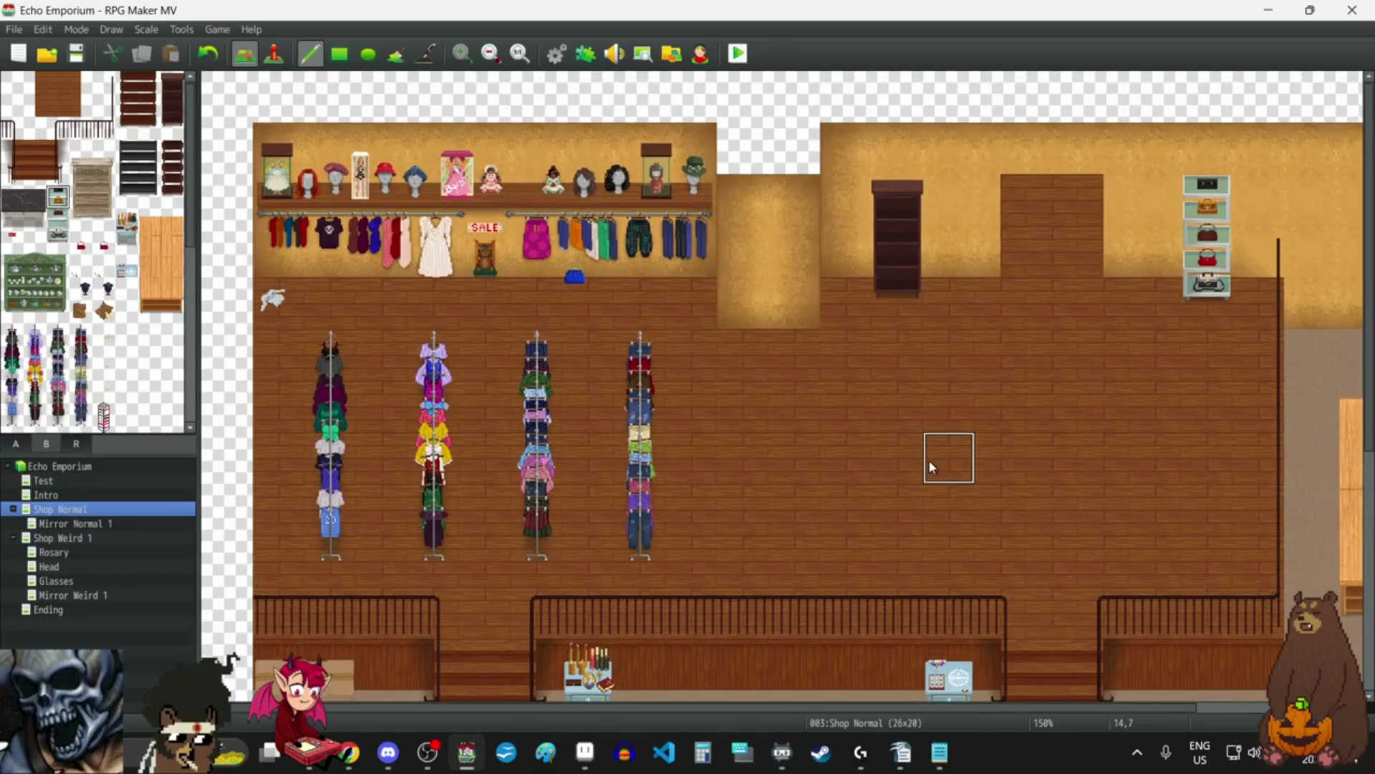
pyautogui.scroll(-1, 928, 458)
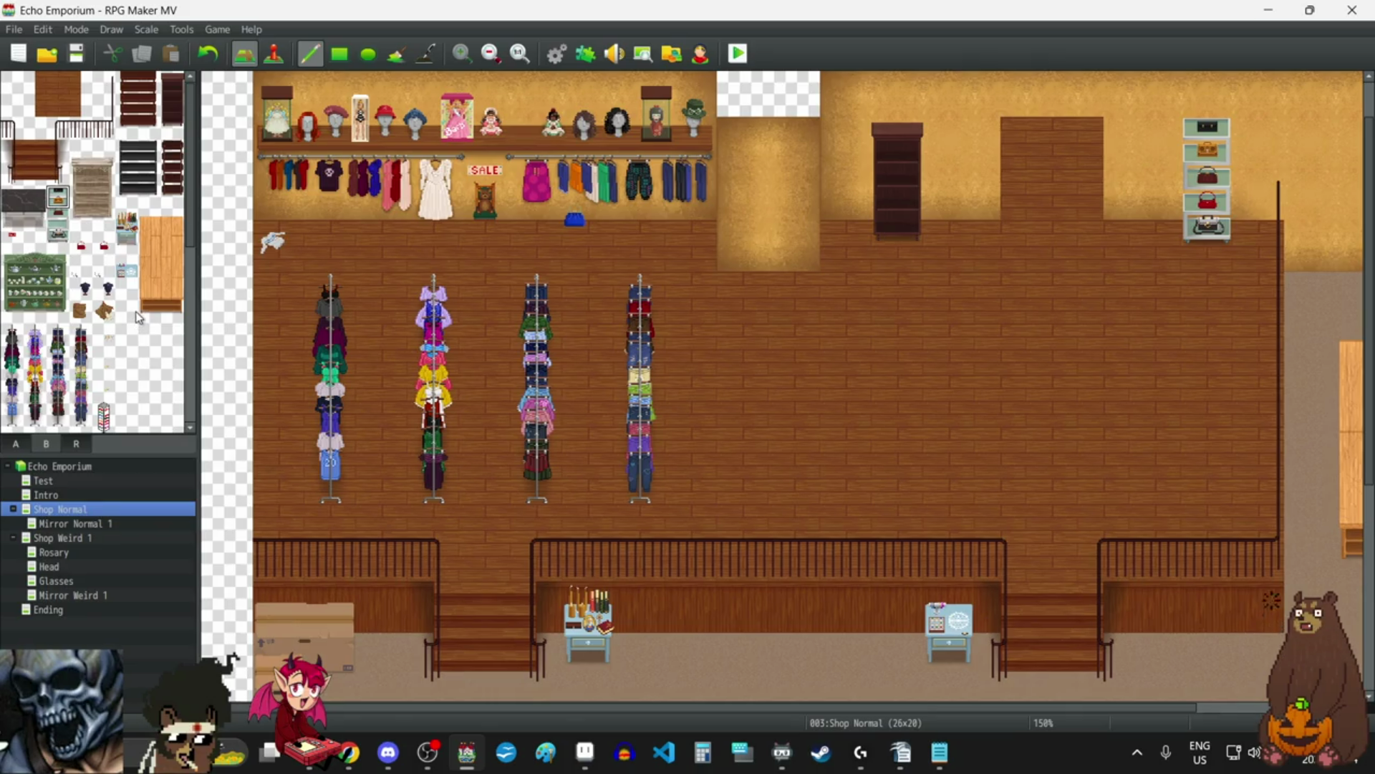
pyautogui.scroll(-5, 827, 458)
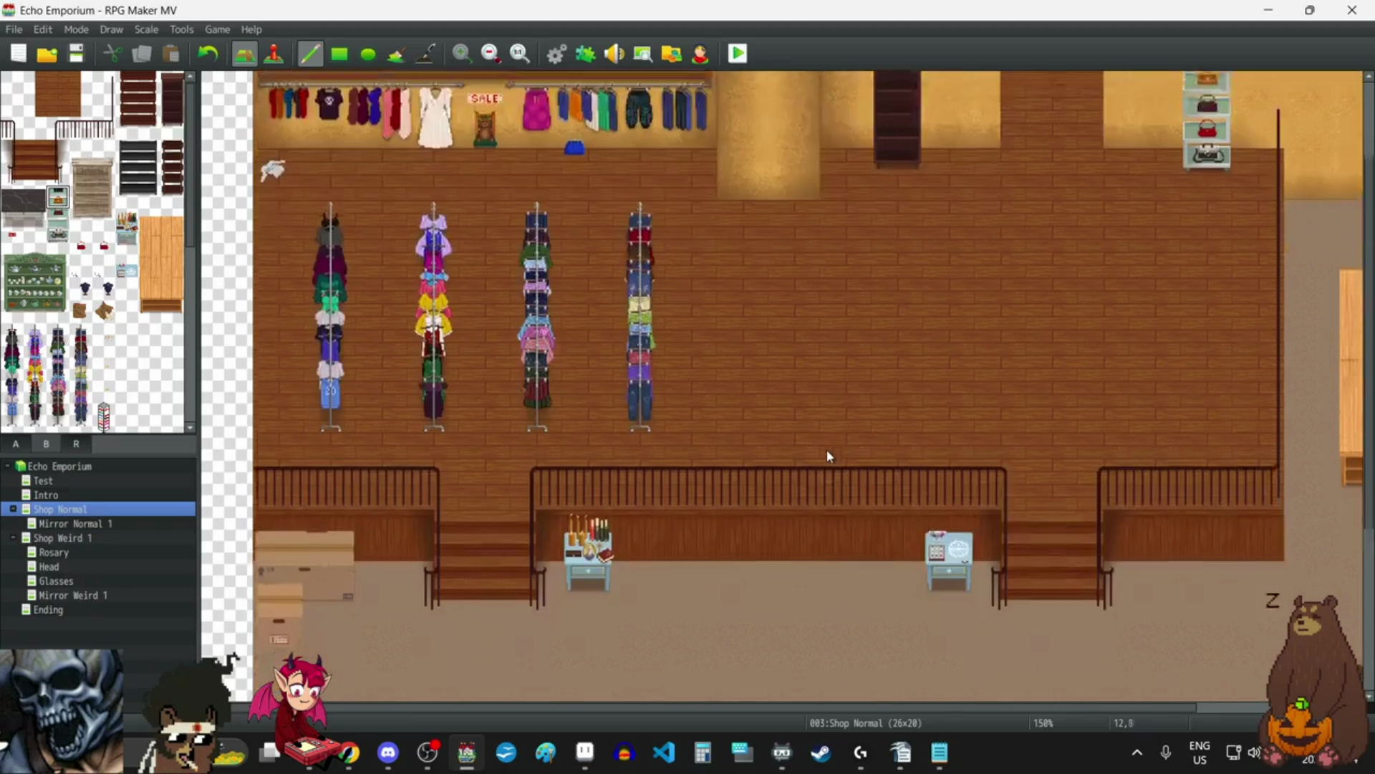
pyautogui.scroll(6, 828, 452)
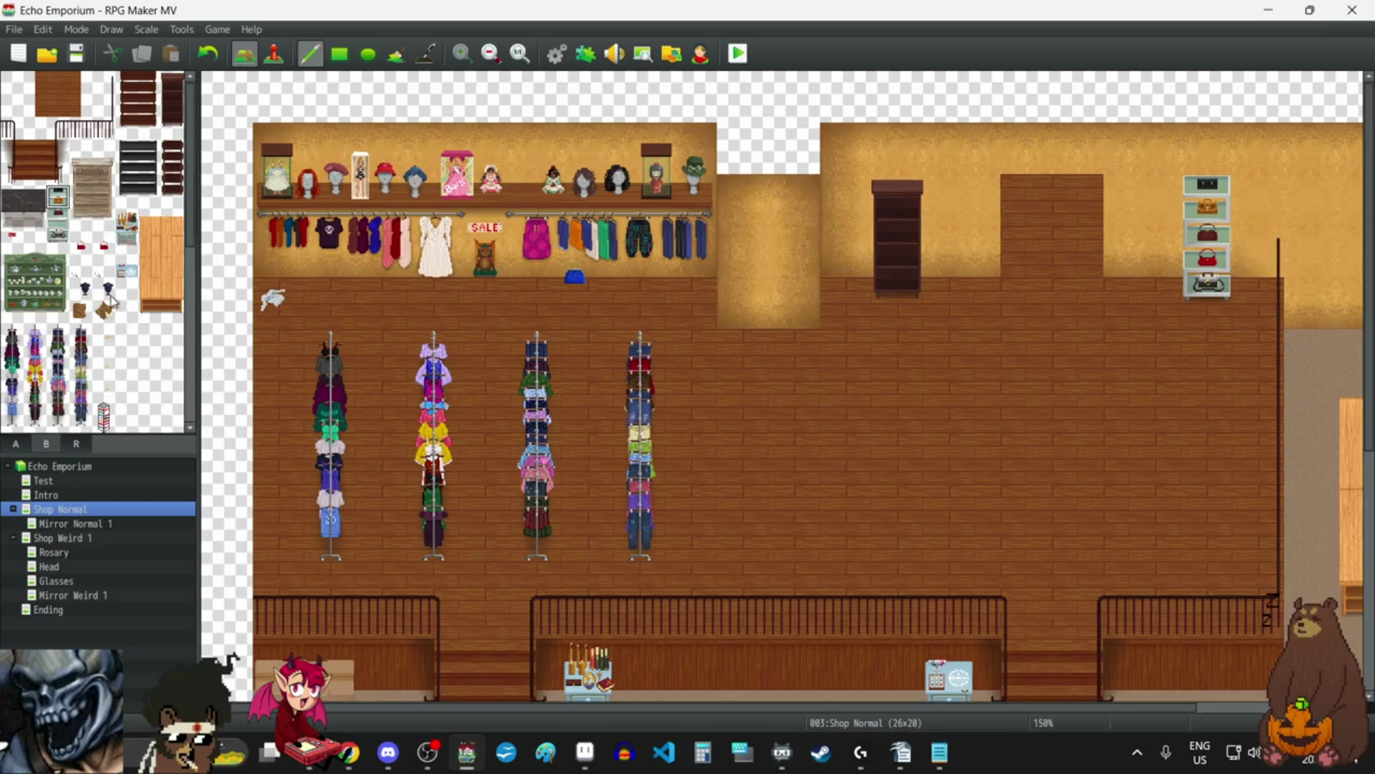
pyautogui.scroll(-1, 103, 282)
pyautogui.scroll(1, 103, 281)
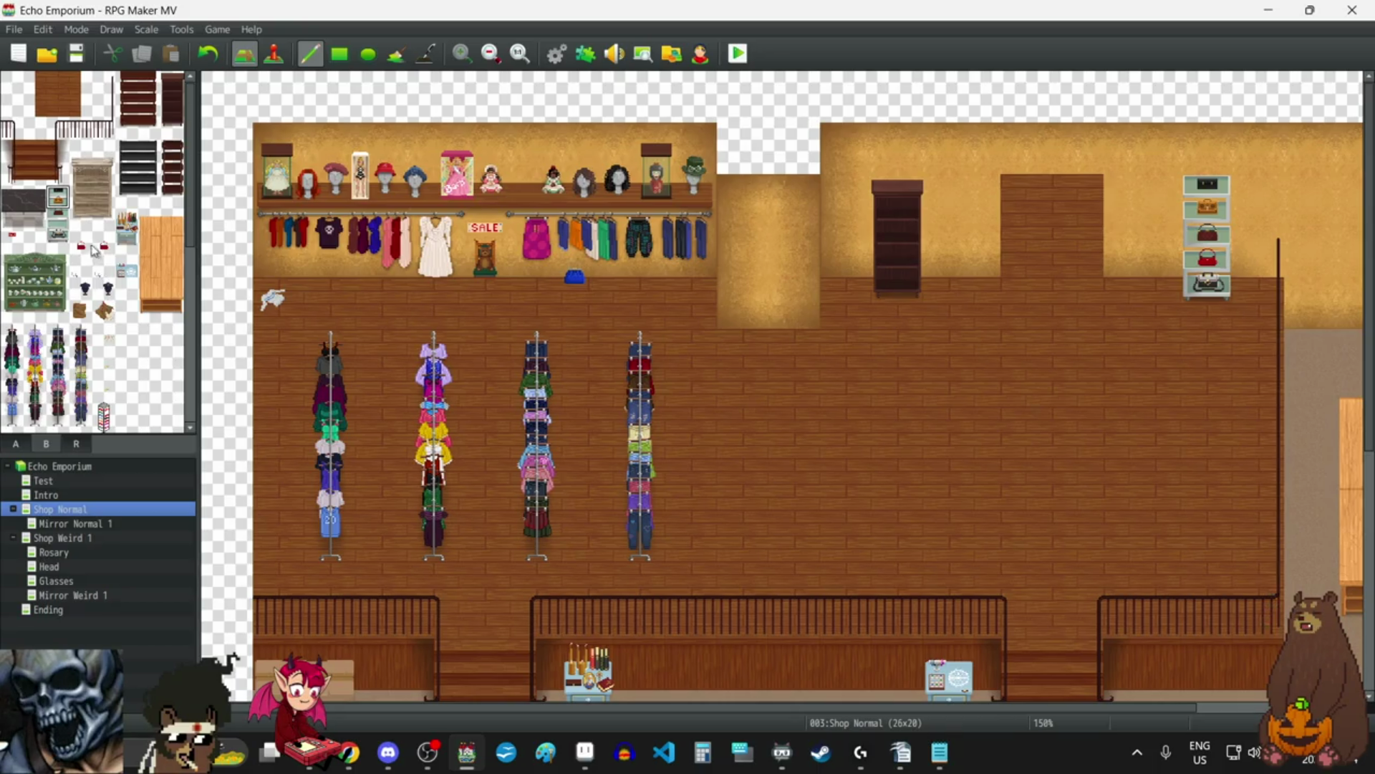
pyautogui.click(12, 242)
pyautogui.click(899, 236)
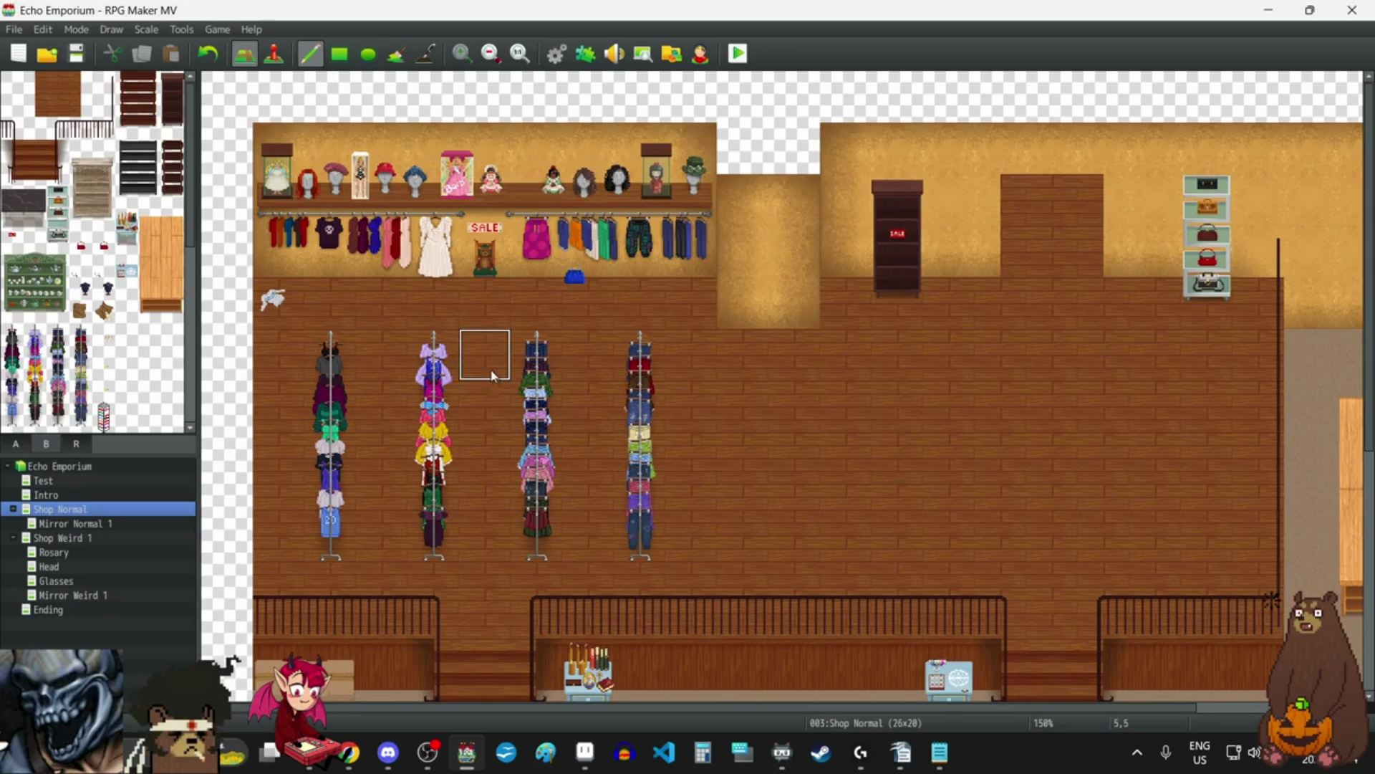
pyautogui.scroll(-5, 79, 309)
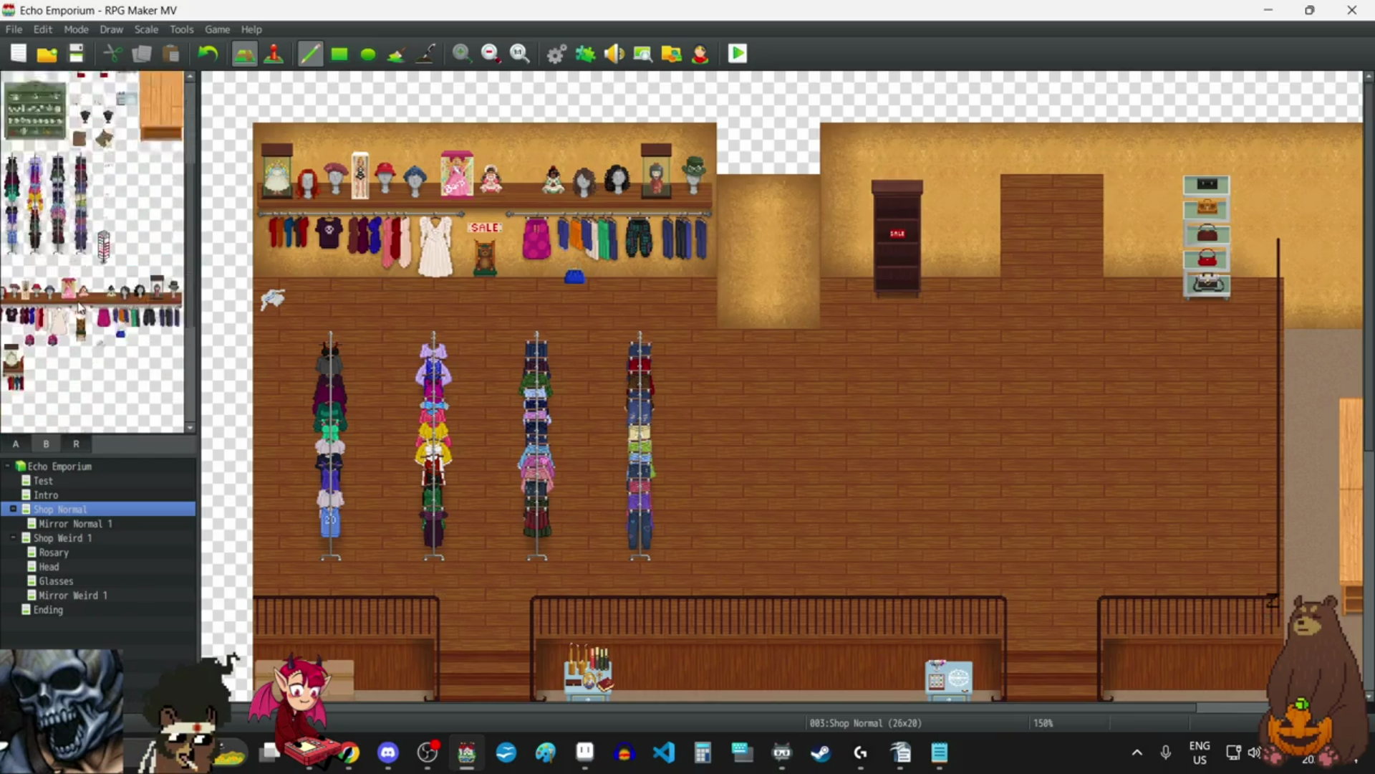
pyautogui.click(81, 289)
pyautogui.click(485, 303)
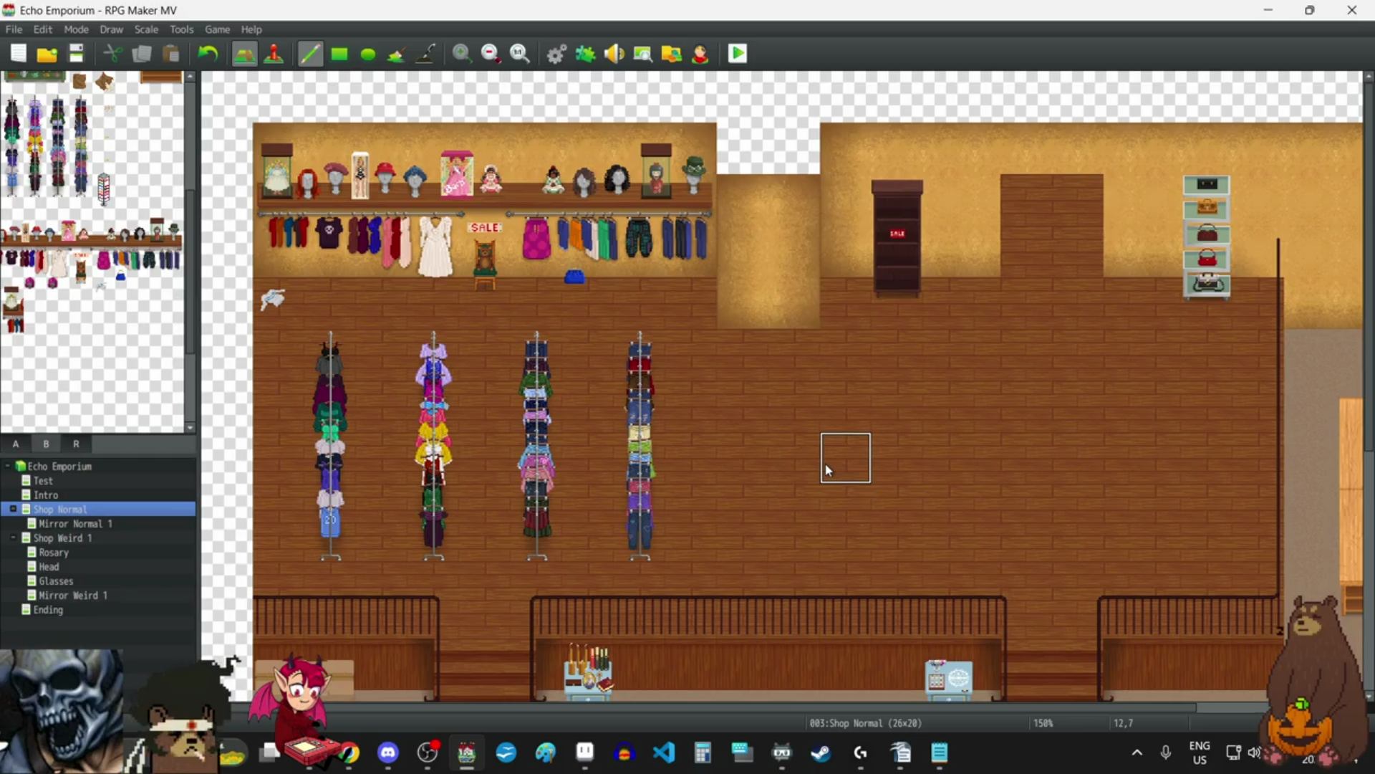
pyautogui.scroll(-4, 828, 469)
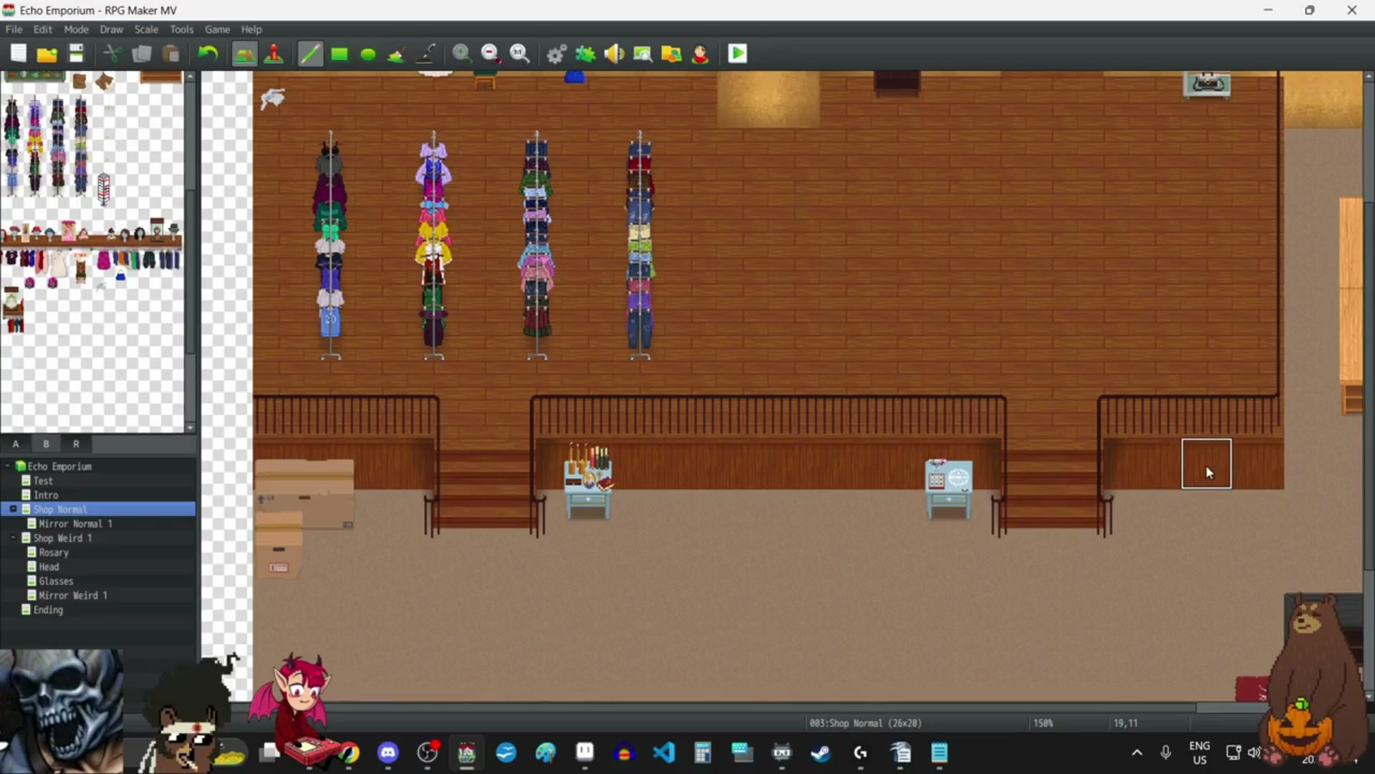
pyautogui.scroll(5, 104, 323)
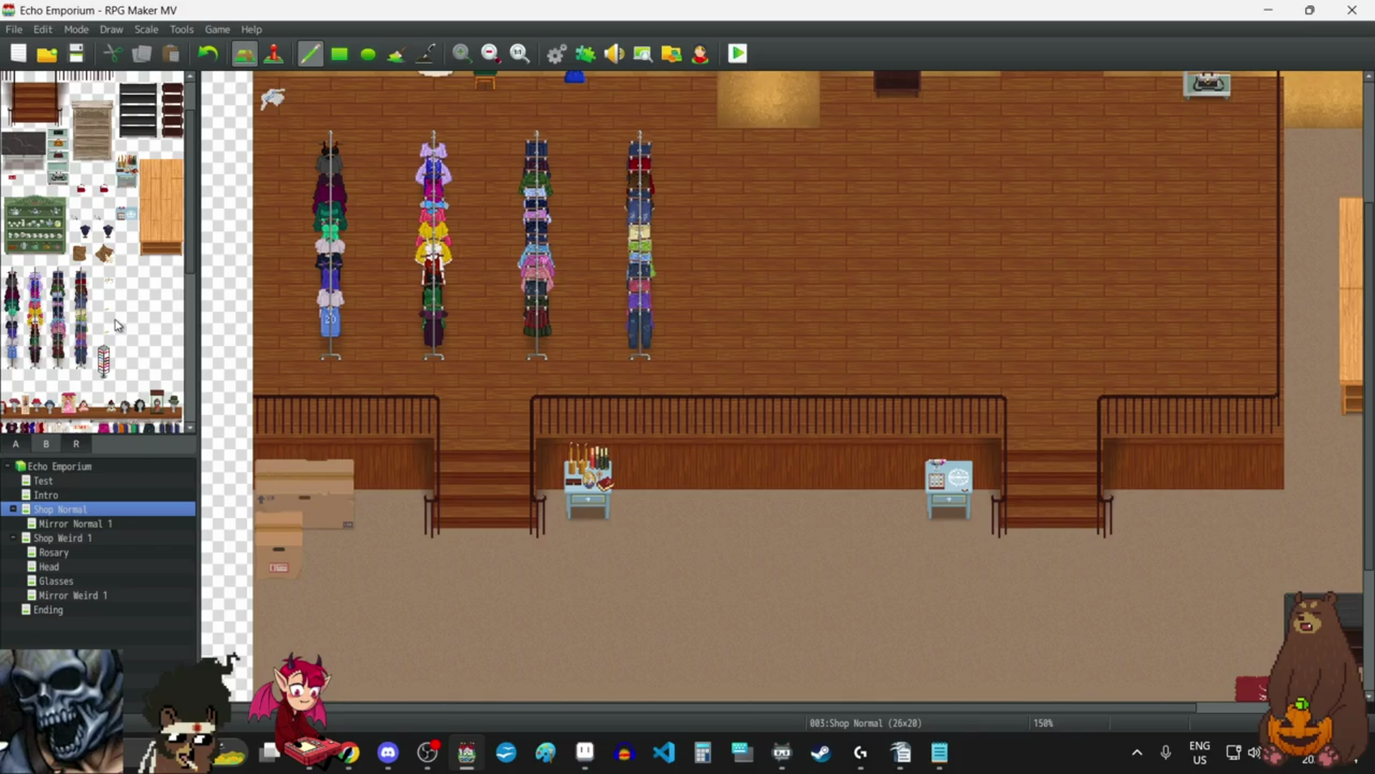
pyautogui.scroll(-2, 773, 393)
pyautogui.scroll(6, 771, 390)
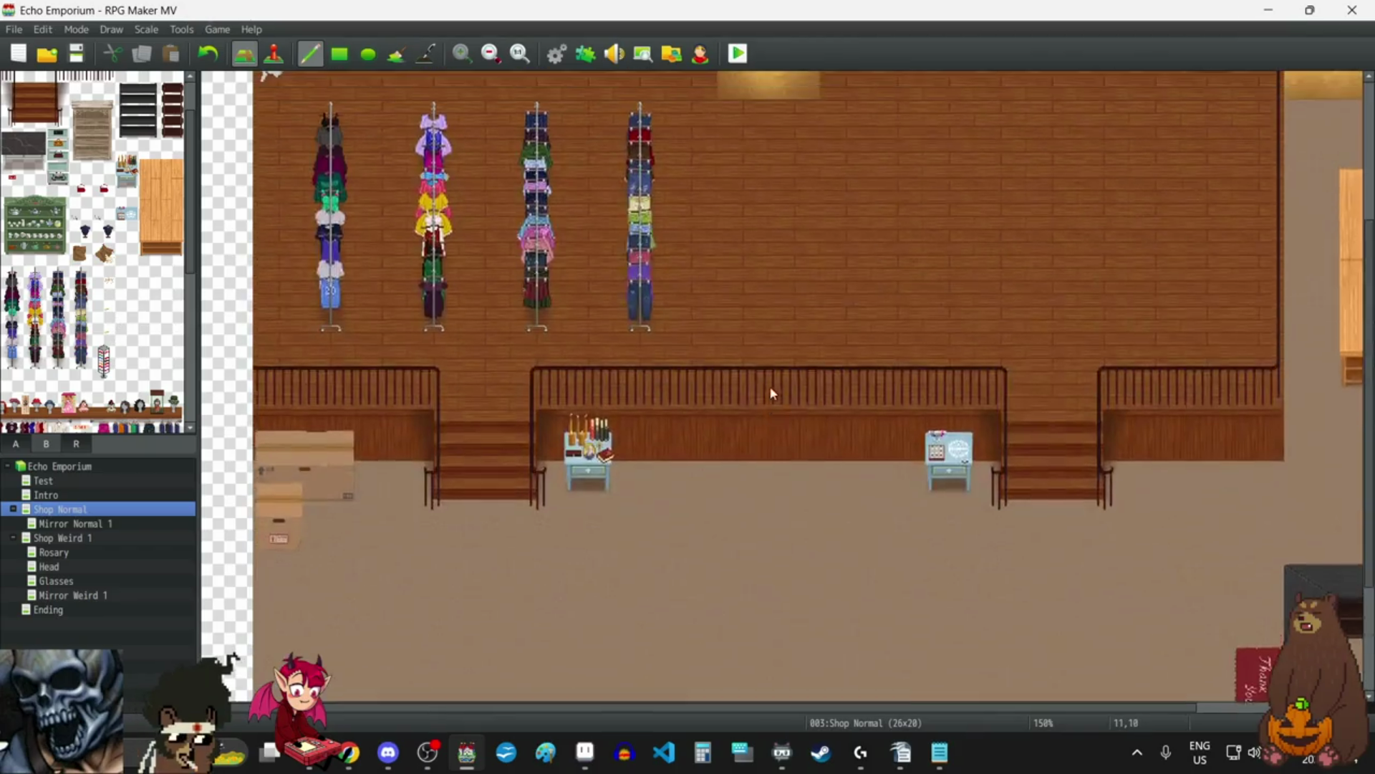
pyautogui.scroll(-1, 771, 390)
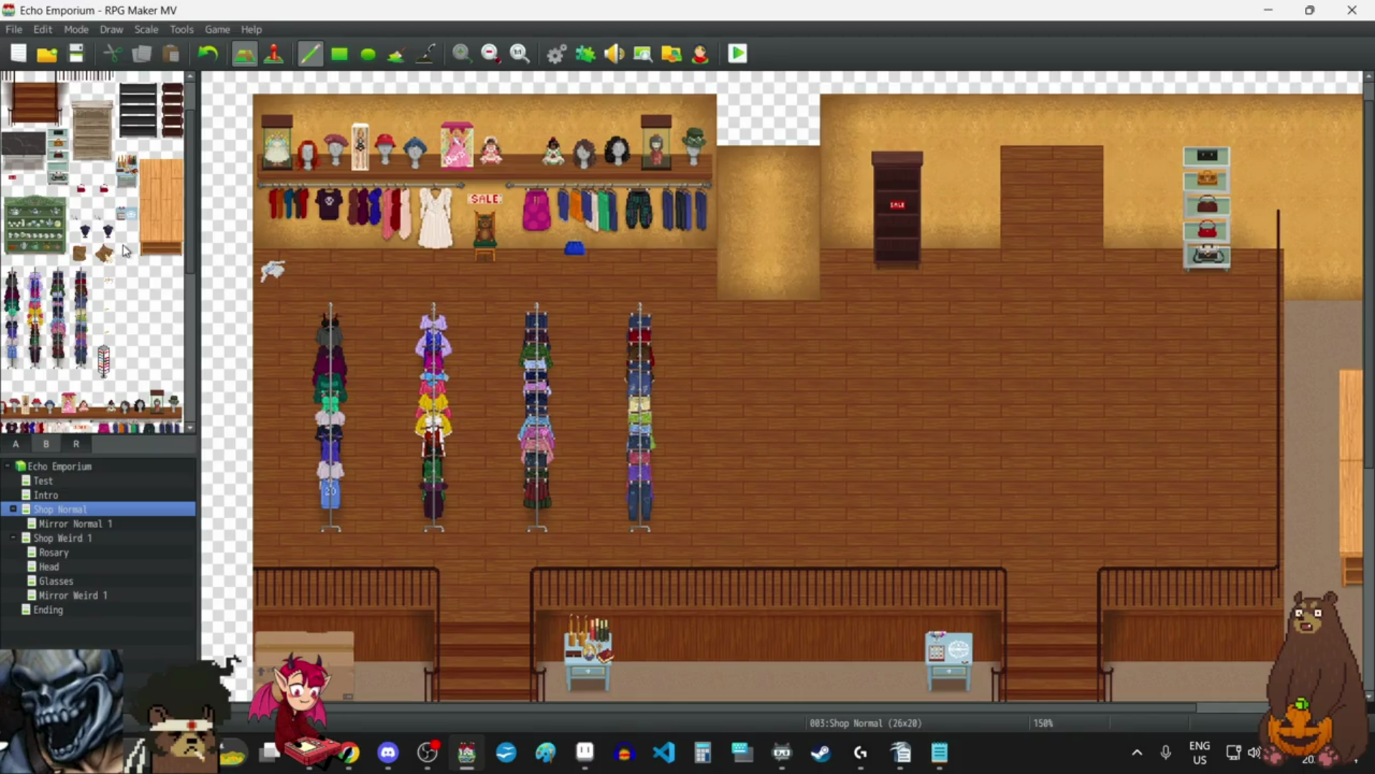
pyautogui.scroll(1, 132, 265)
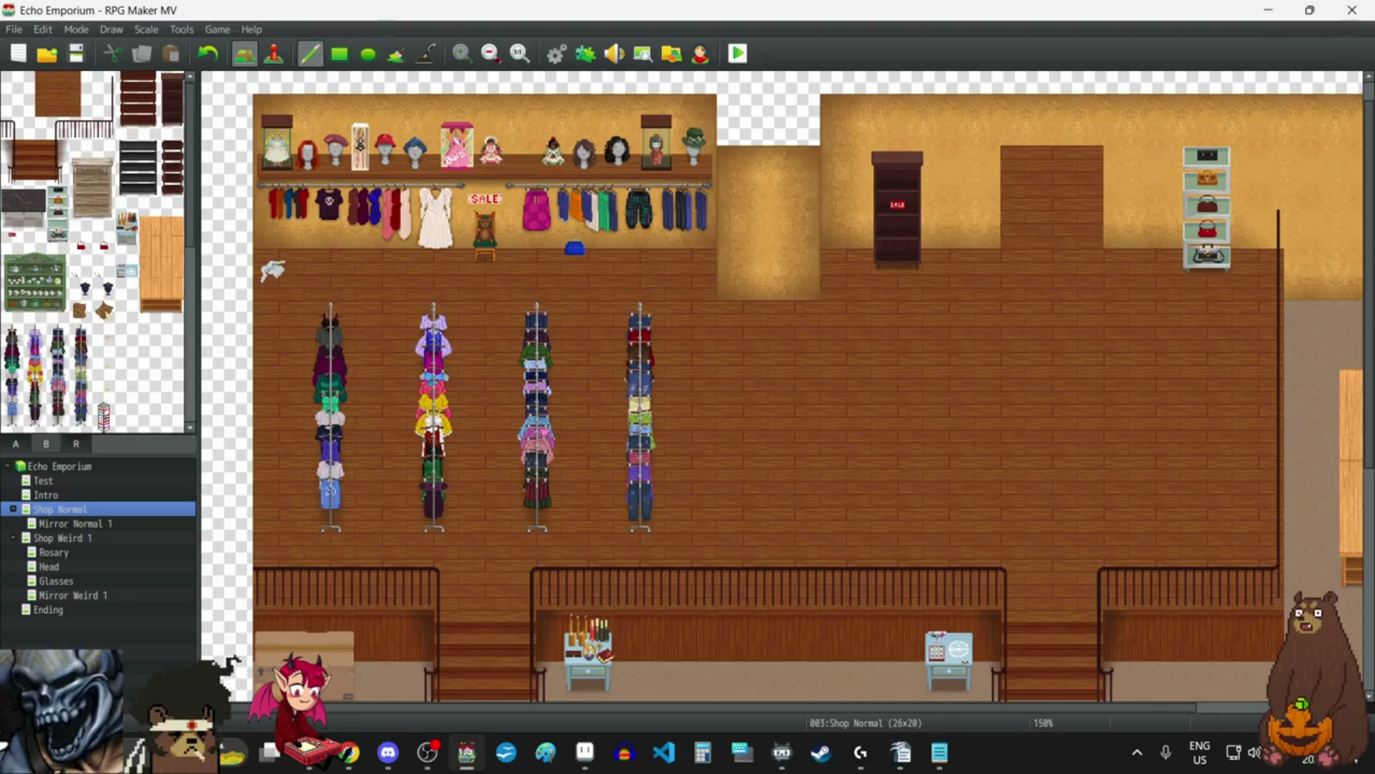
pyautogui.click(12, 198)
pyautogui.scroll(-2, 1074, 458)
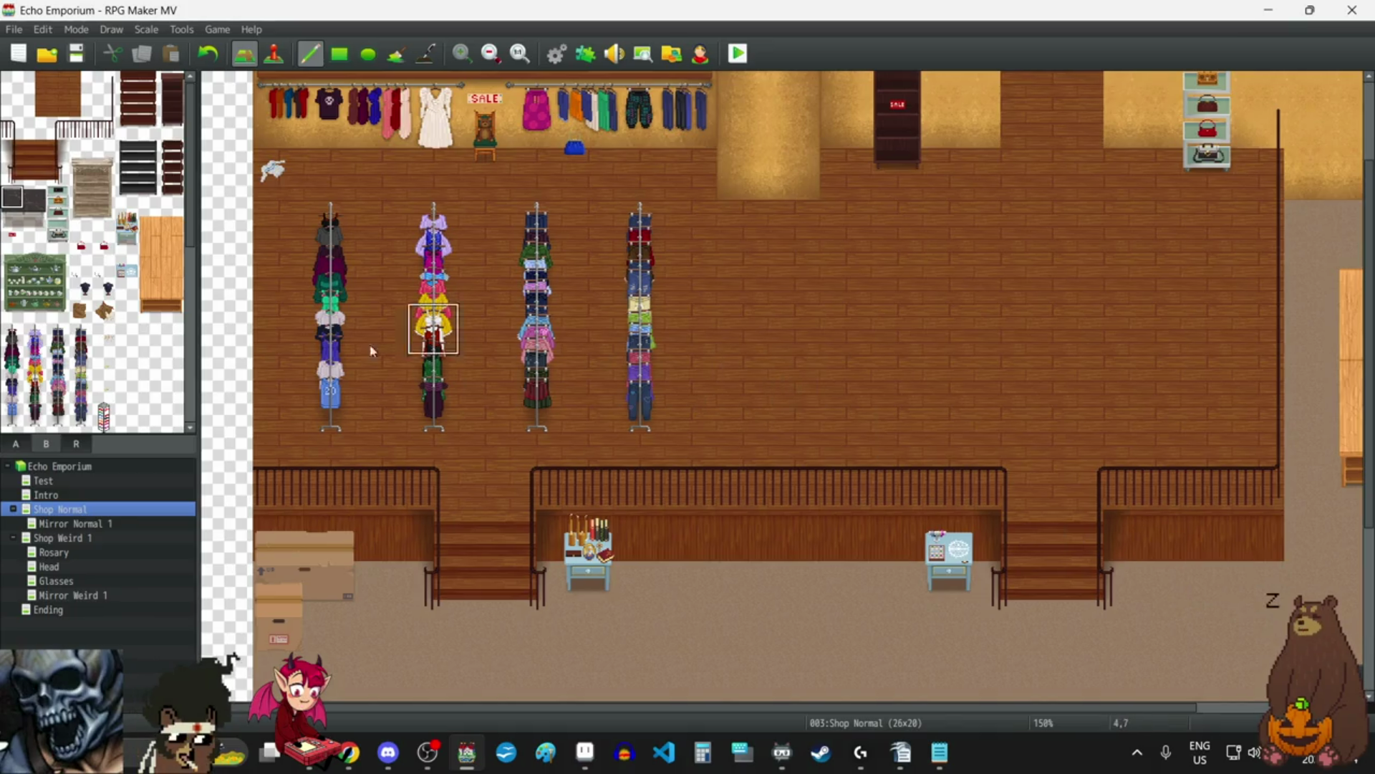
pyautogui.scroll(-3, 122, 335)
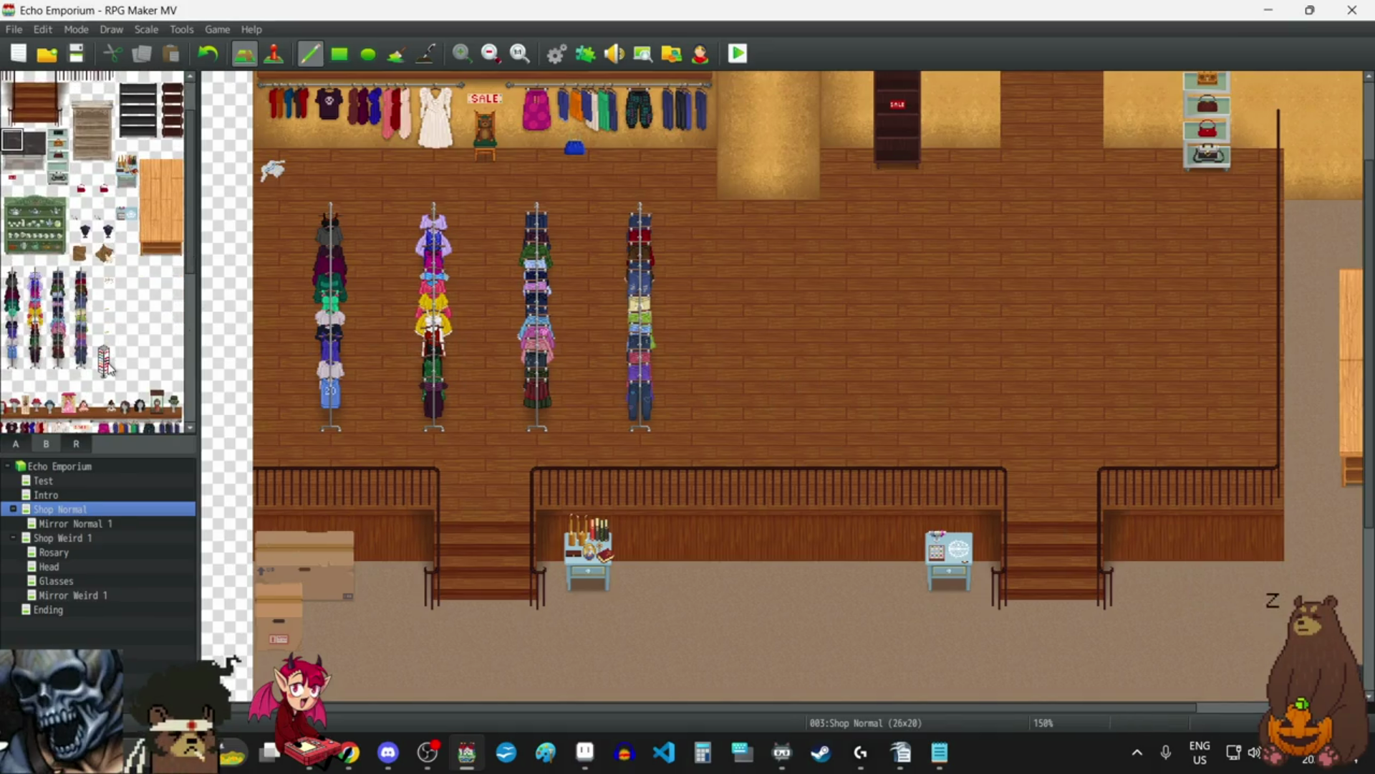
pyautogui.scroll(-2, 114, 372)
pyautogui.scroll(5, 114, 372)
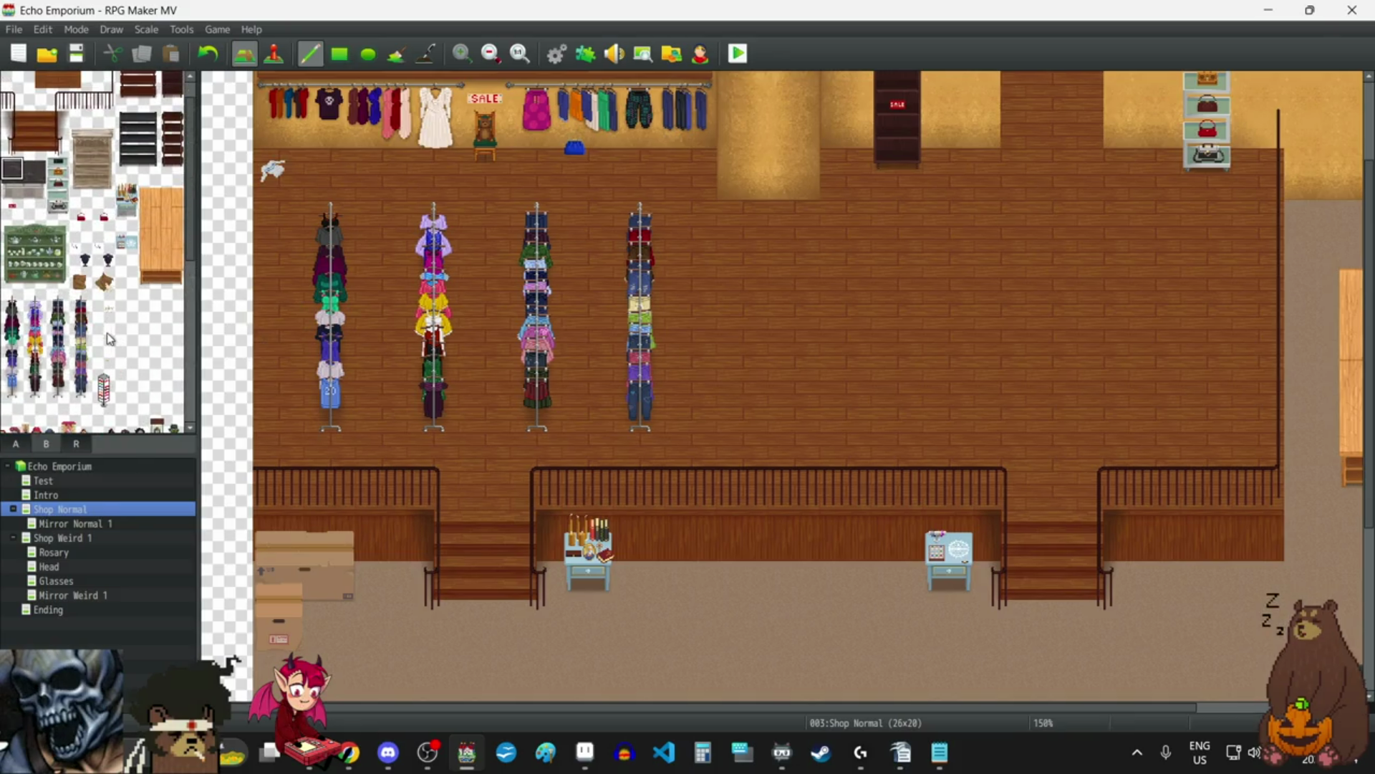
pyautogui.moveTo(13, 240); pyautogui.dragTo(61, 285)
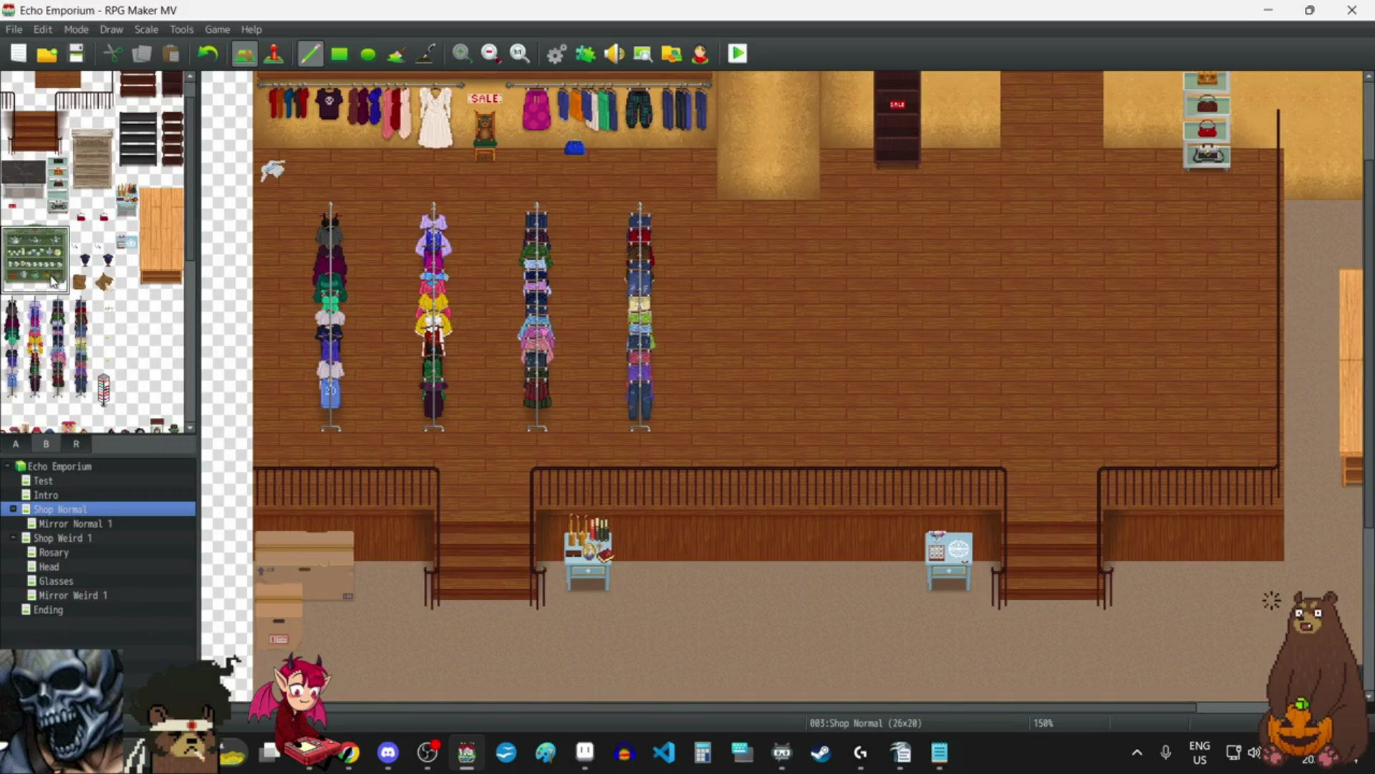
pyautogui.rightClick(750, 473)
pyautogui.scroll(-5, 759, 581)
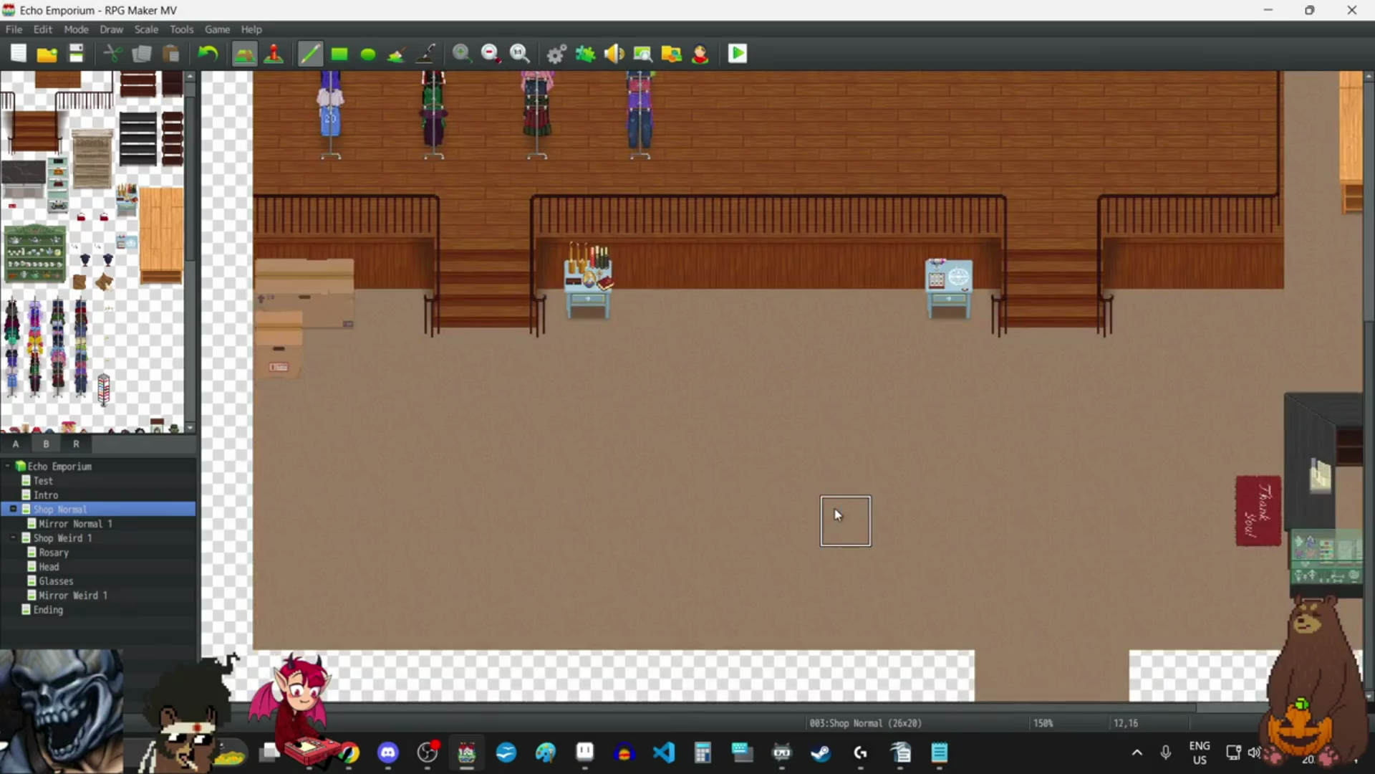
pyautogui.scroll(7, 832, 498)
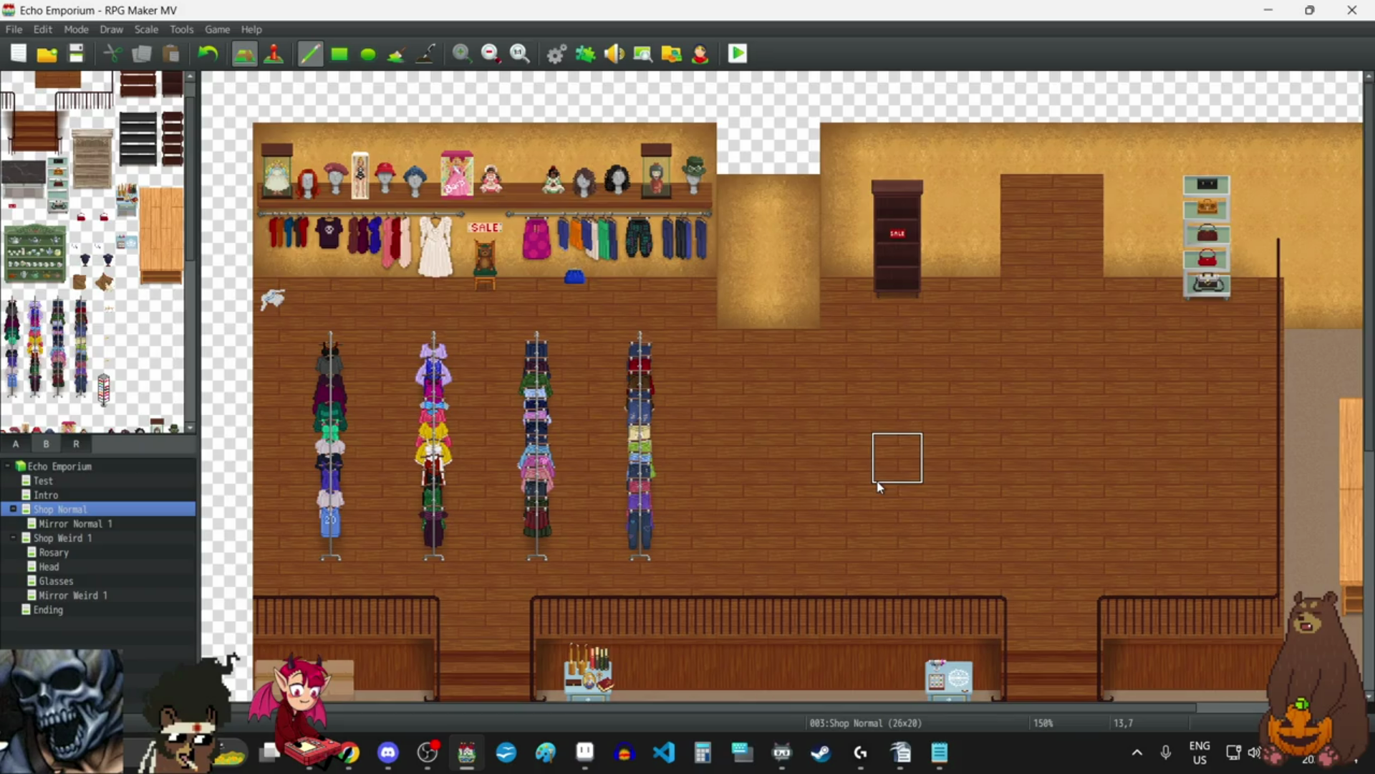
pyautogui.hscroll(3, 880, 486)
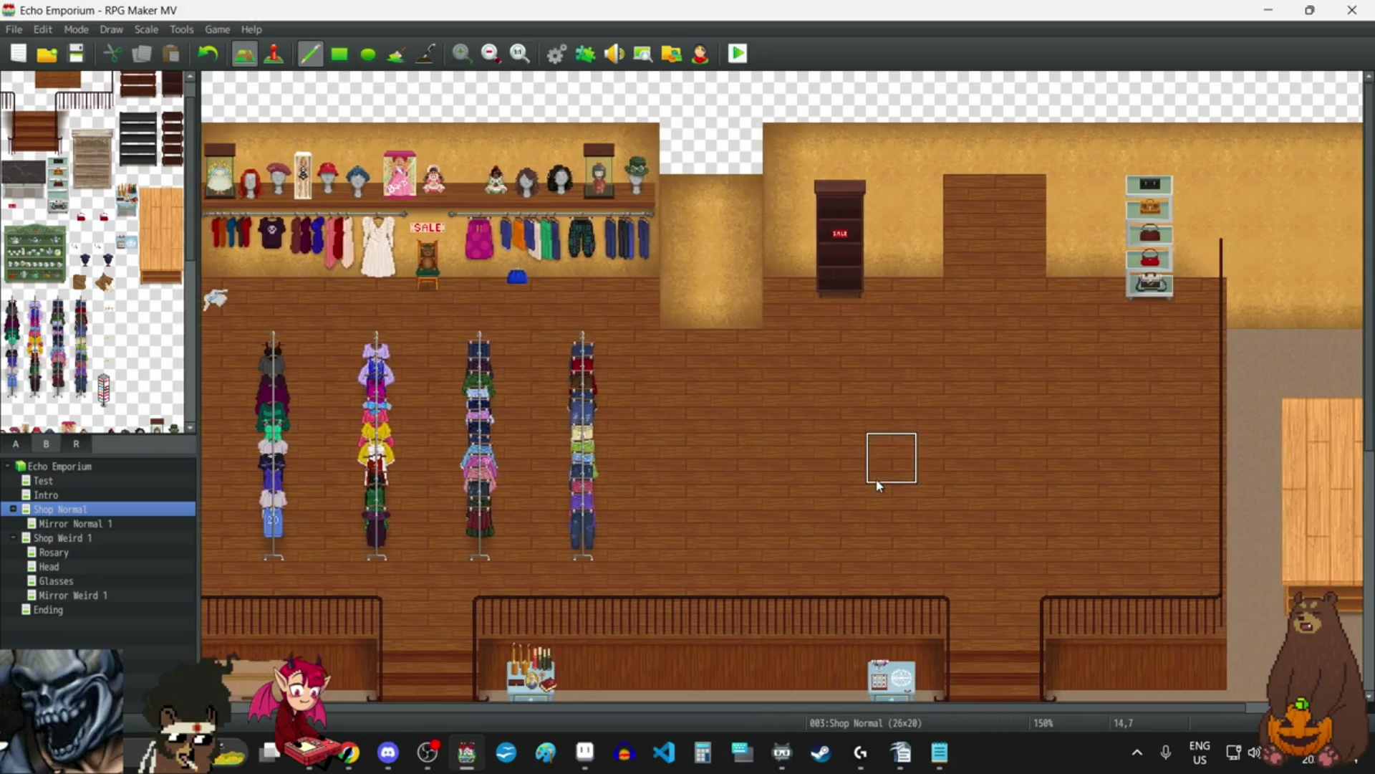
pyautogui.scroll(-5, 880, 486)
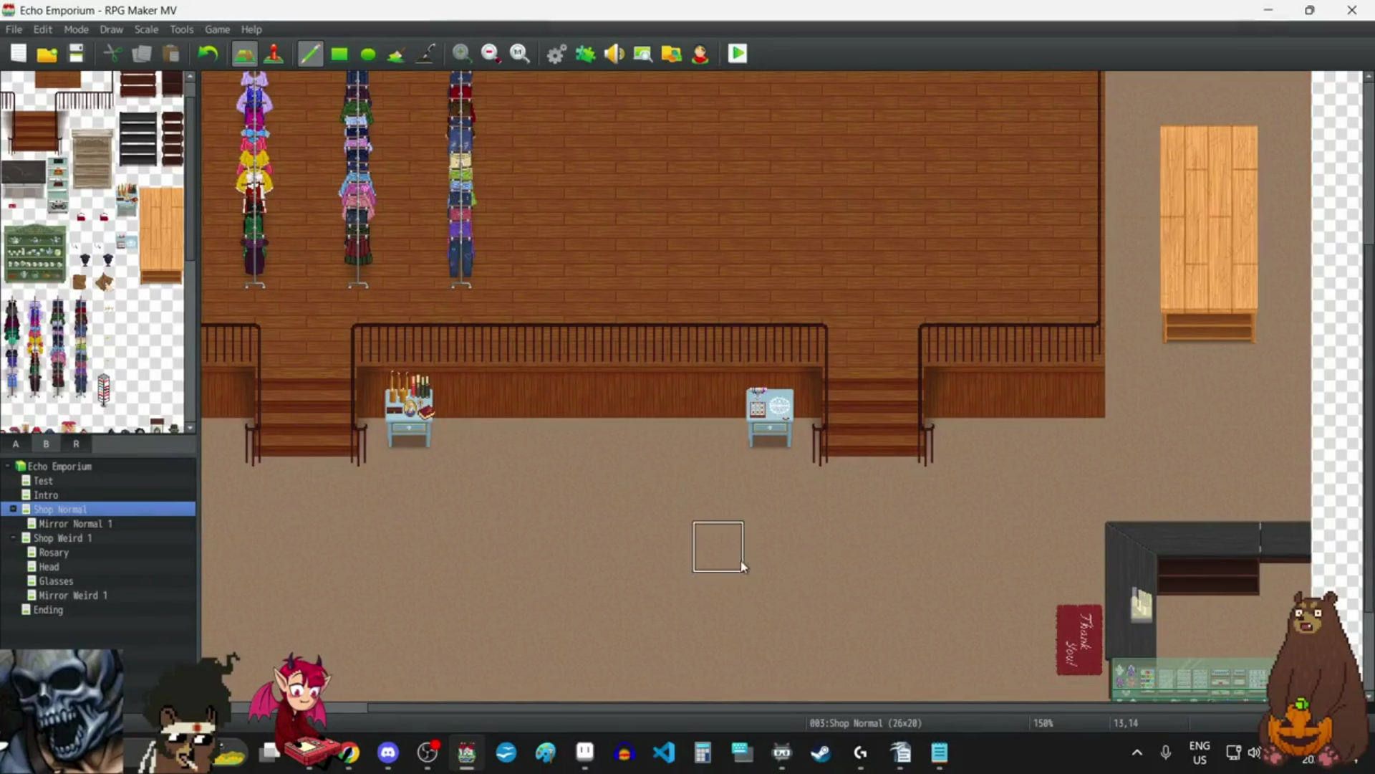
pyautogui.hscroll(-1, 745, 565)
pyautogui.hscroll(-3, 760, 566)
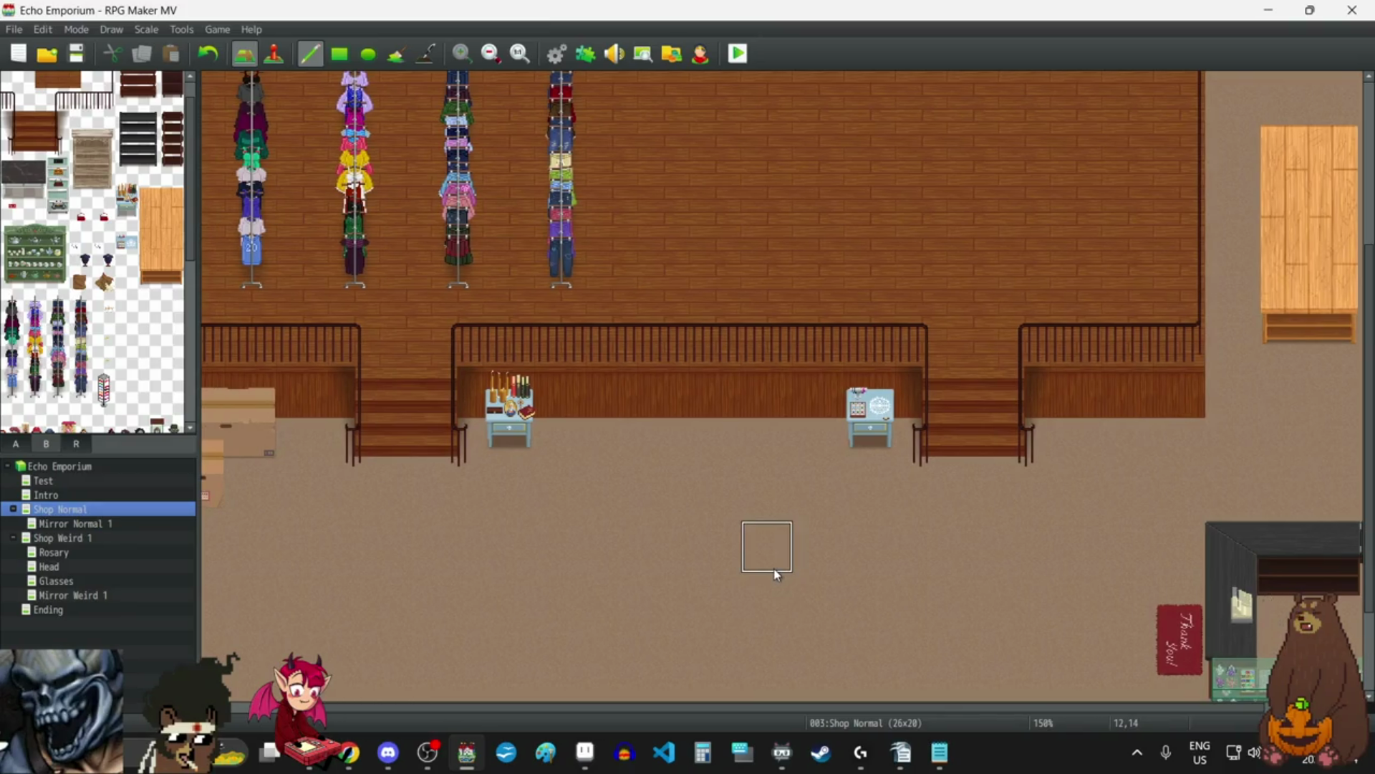
pyautogui.scroll(3, 778, 569)
pyautogui.scroll(6, 778, 569)
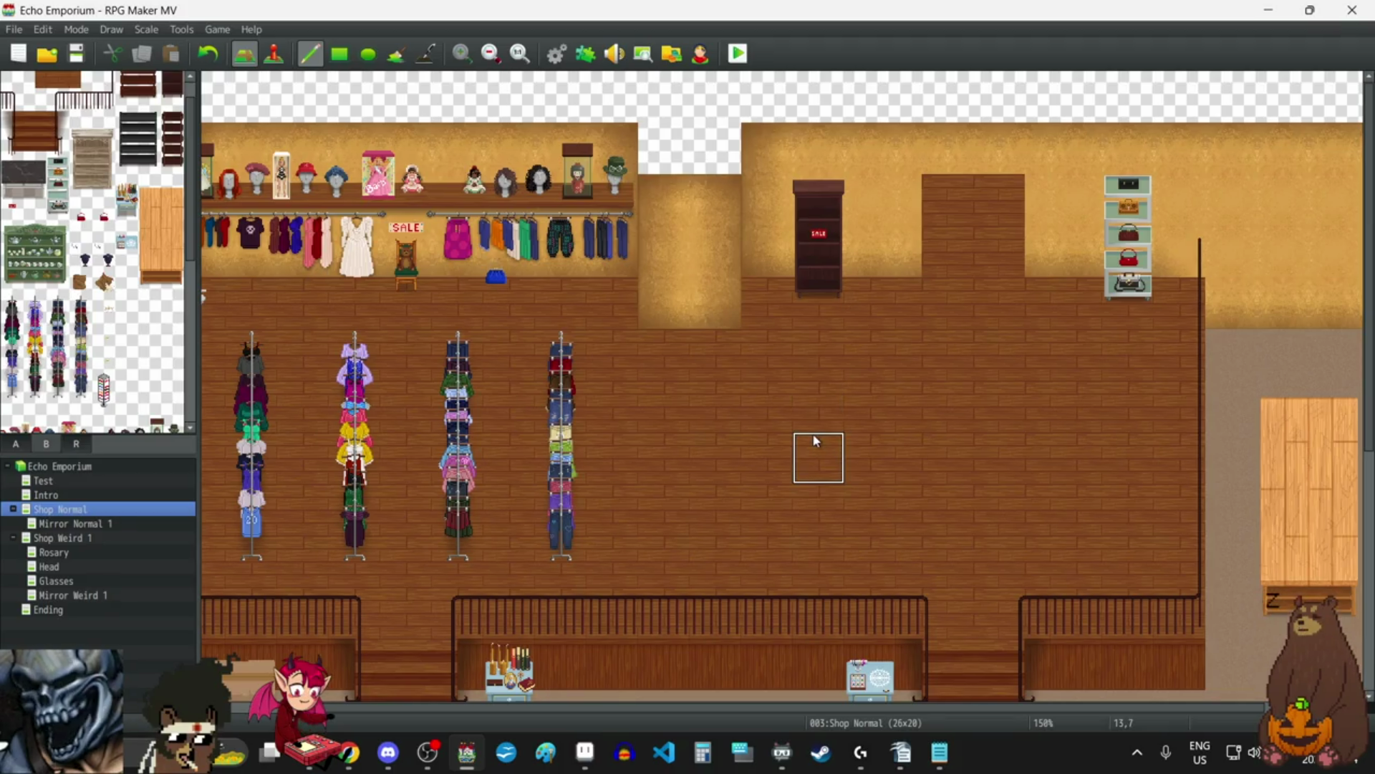
pyautogui.scroll(1, 149, 175)
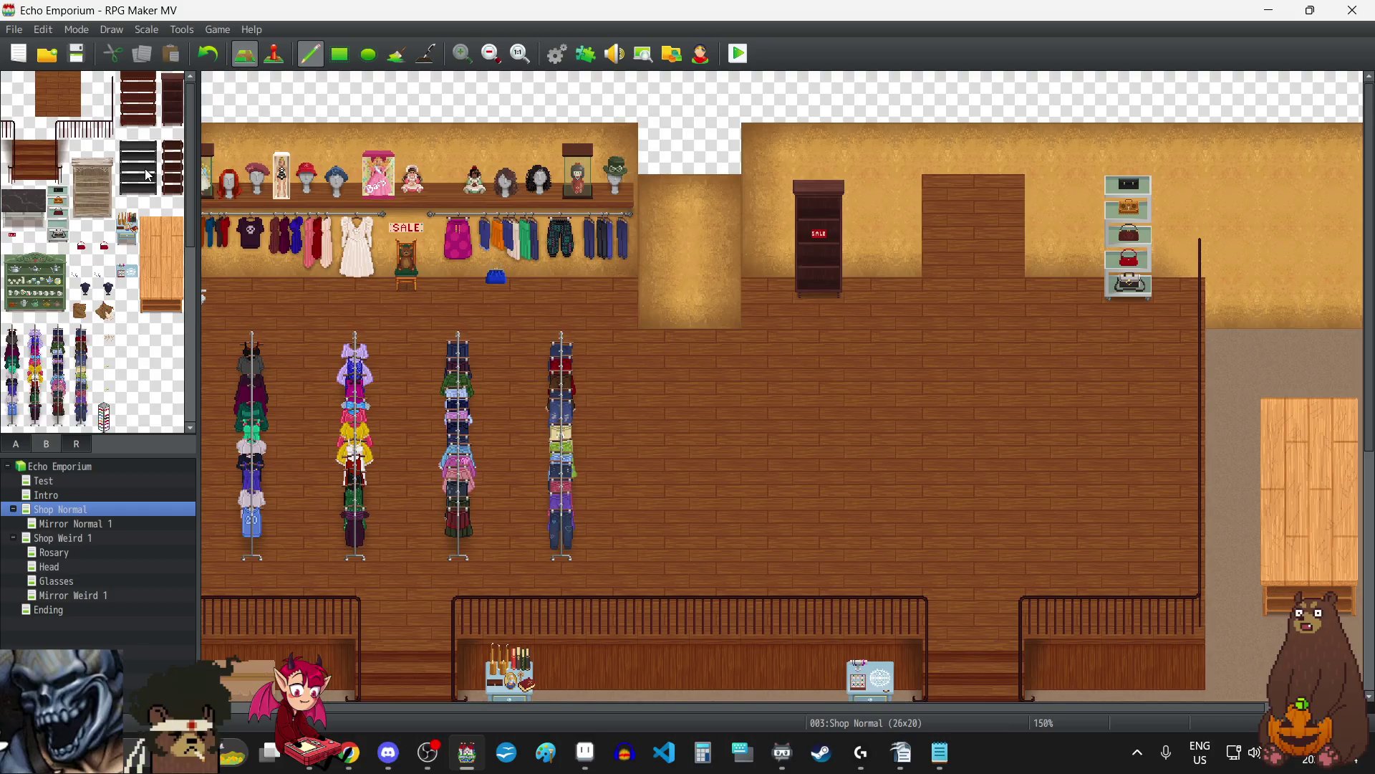
pyautogui.scroll(-5, 147, 175)
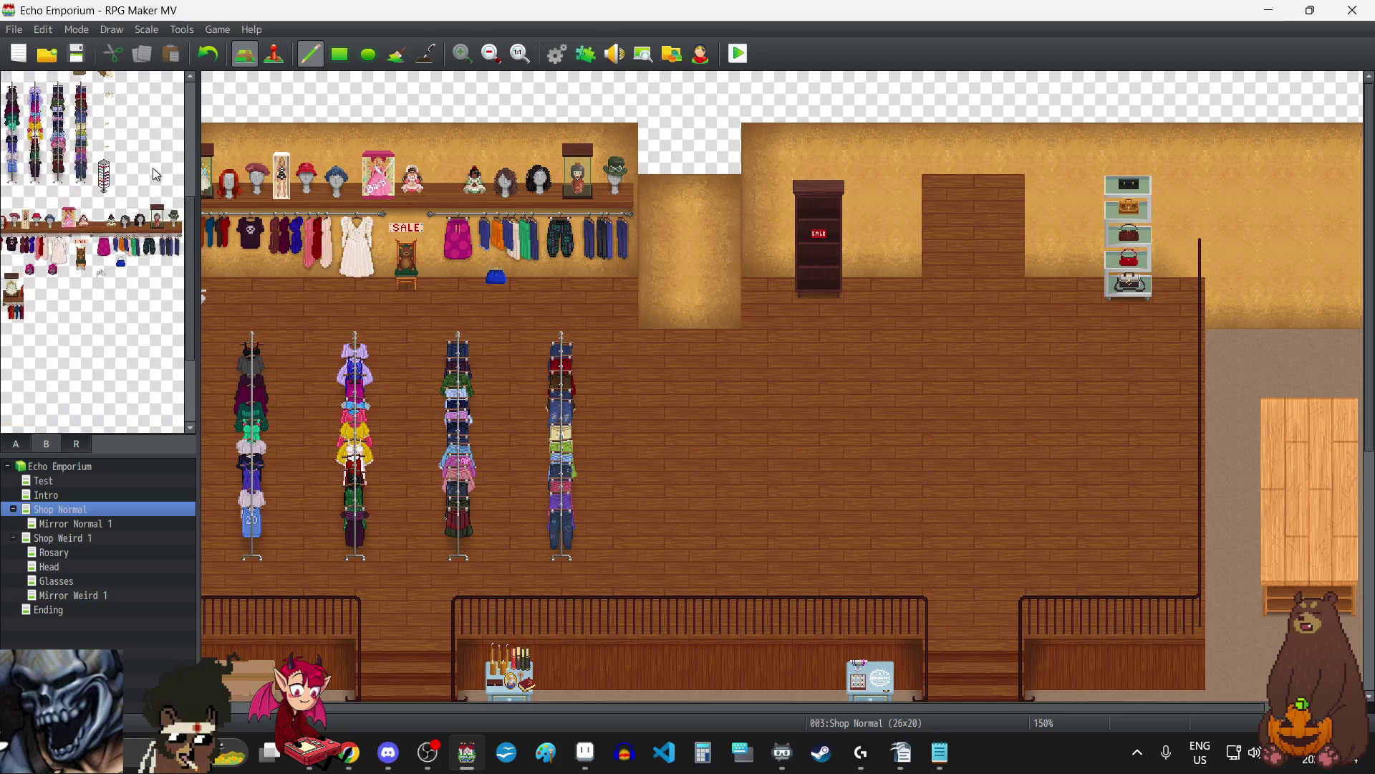
pyautogui.scroll(6, 152, 169)
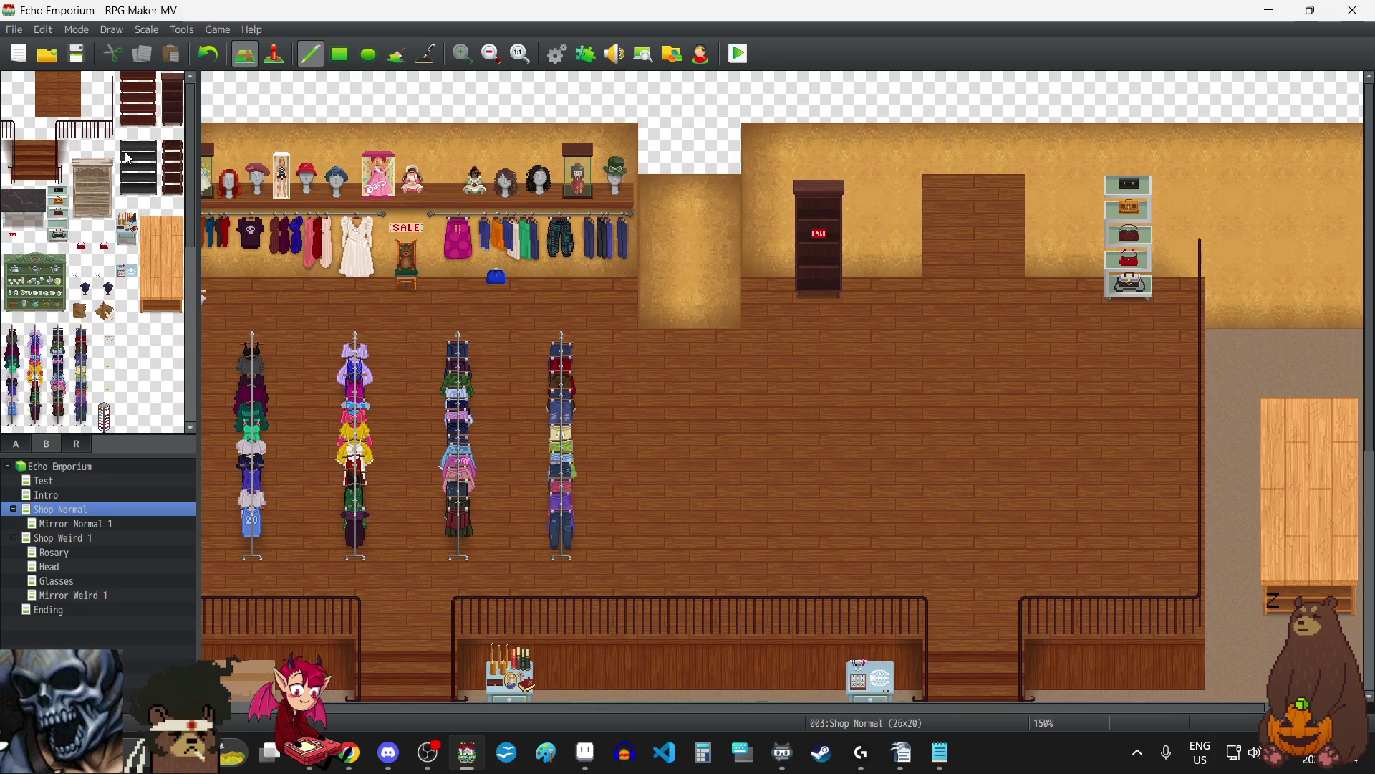
pyautogui.hscroll(1, 792, 395)
pyautogui.hscroll(2, 789, 398)
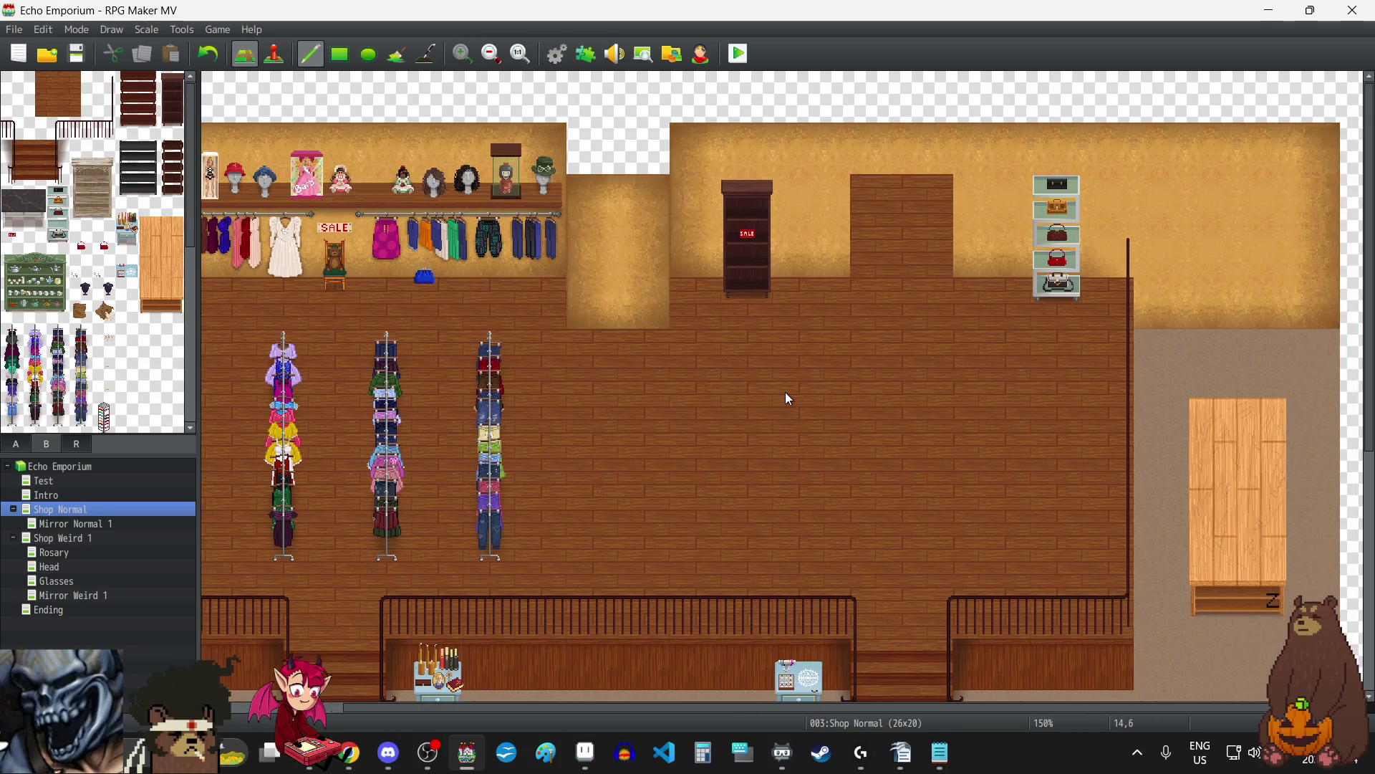
pyautogui.scroll(-5, 786, 390)
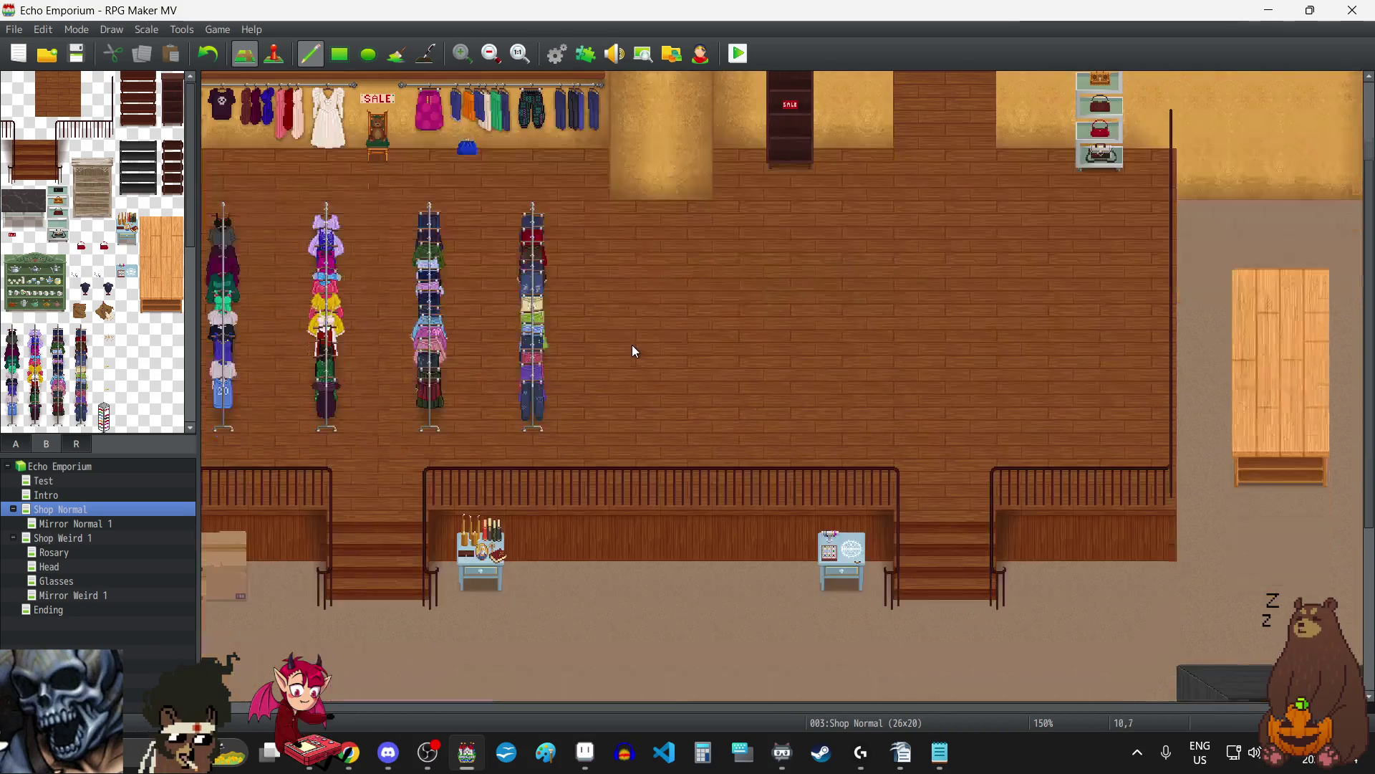
pyautogui.scroll(-3, 637, 362)
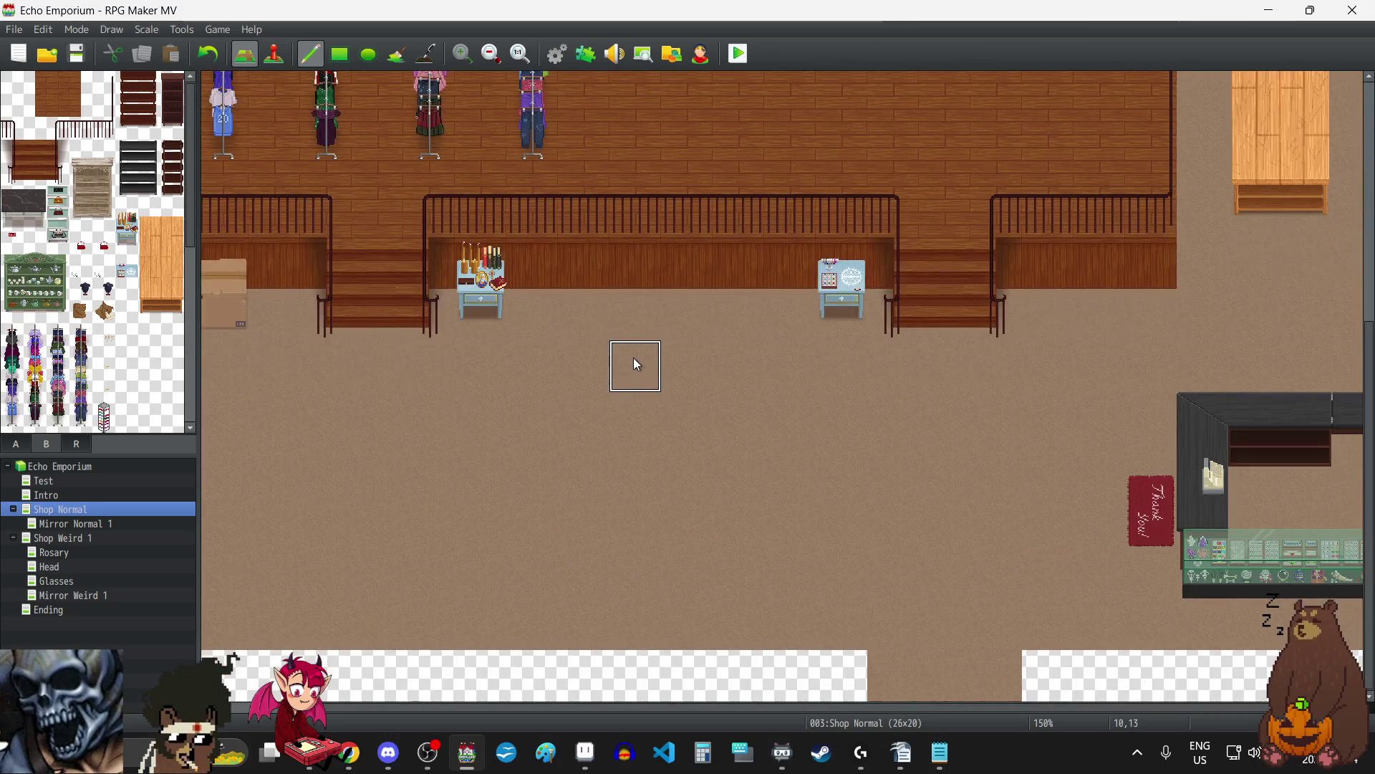
pyautogui.hscroll(-3, 637, 362)
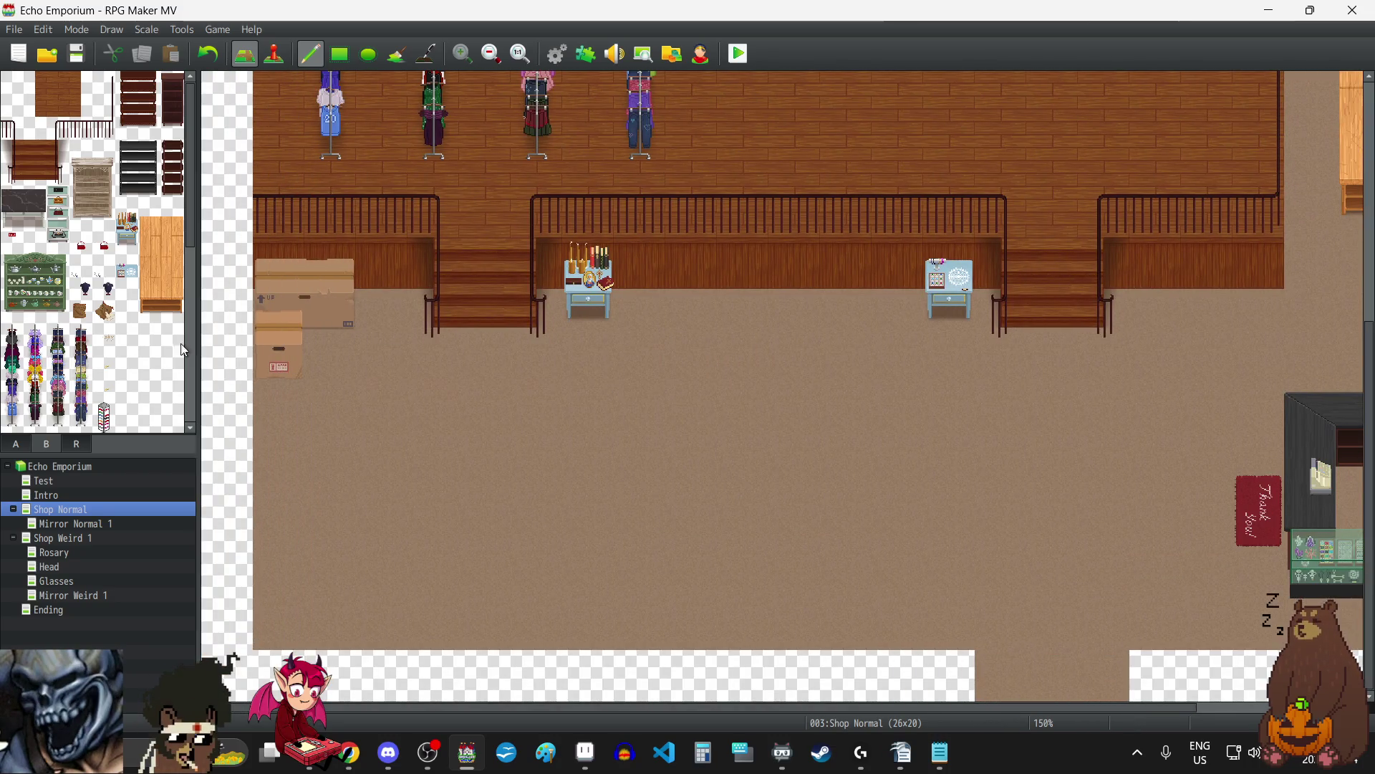
pyautogui.moveTo(13, 265); pyautogui.dragTo(59, 288)
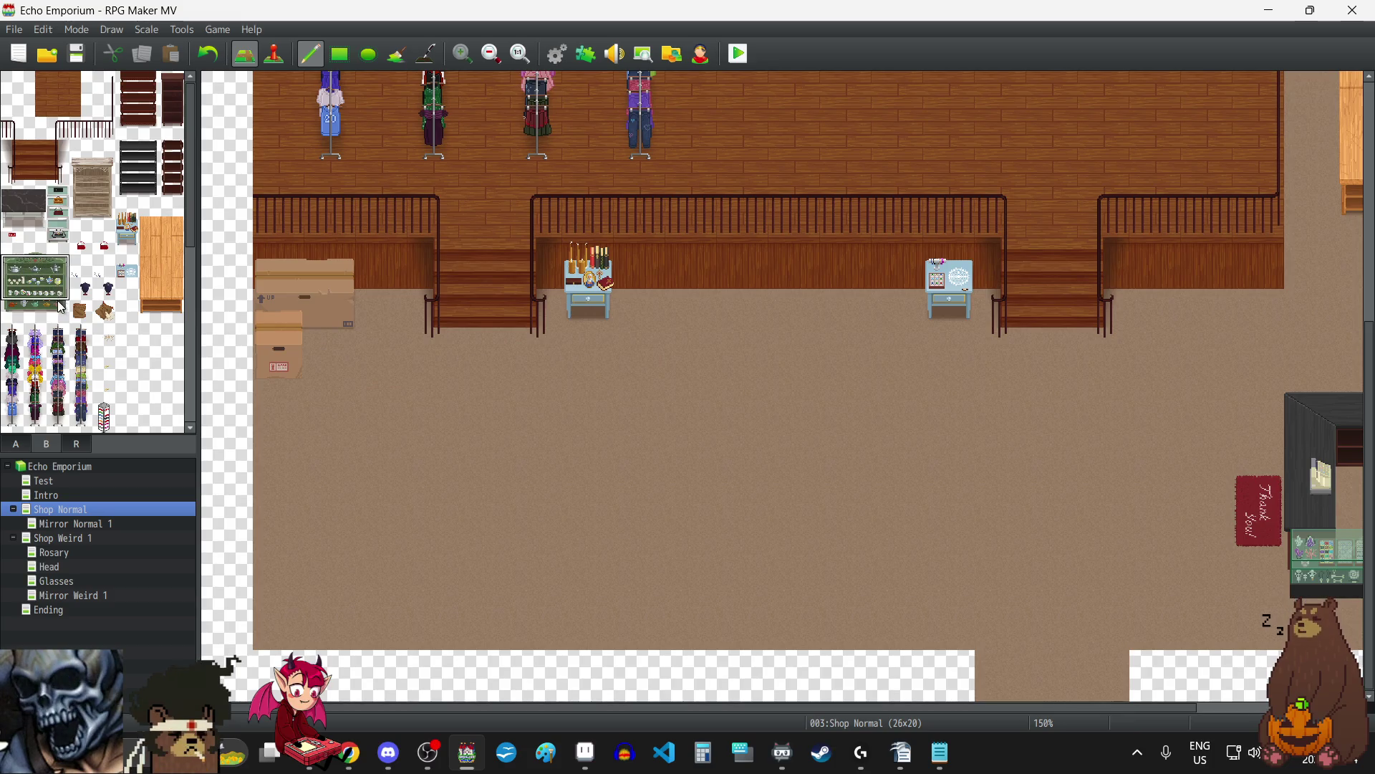
pyautogui.click(449, 408)
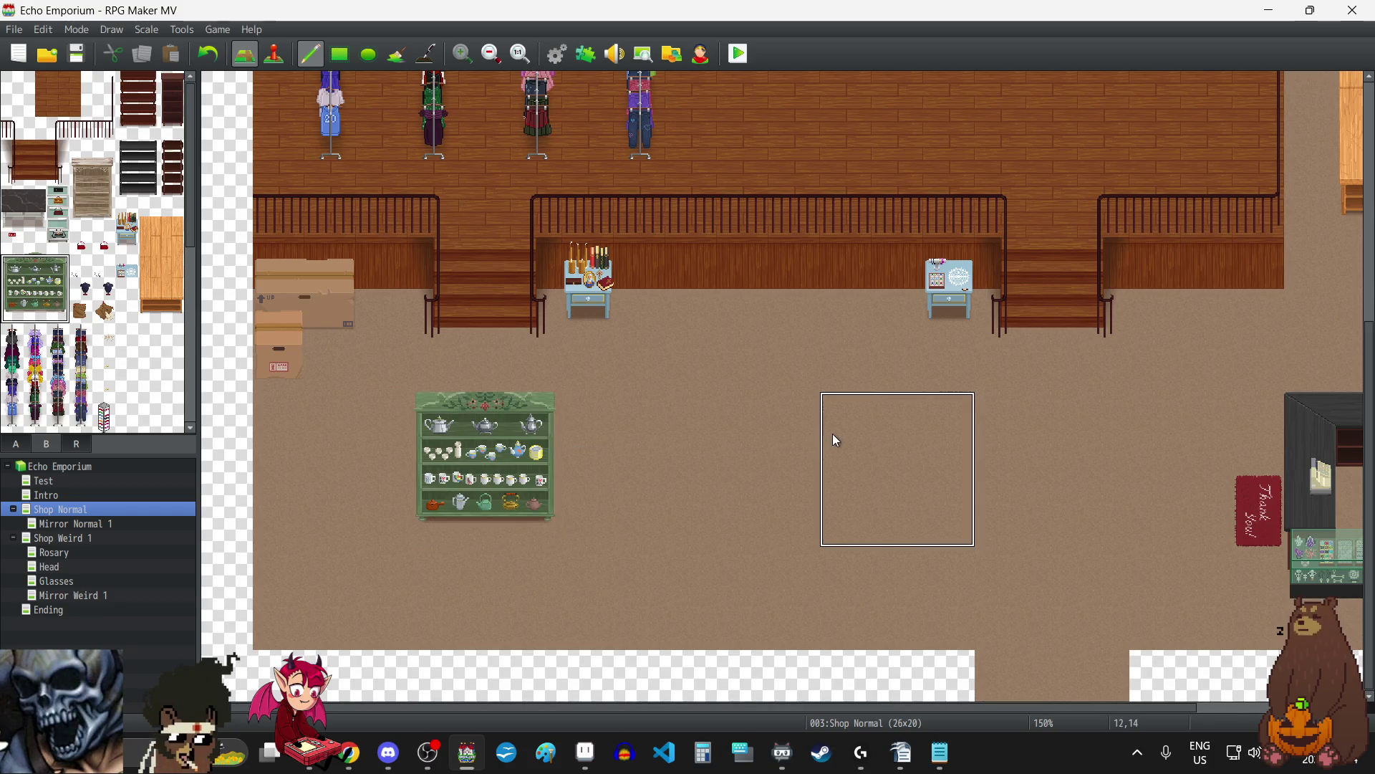
pyautogui.click(205, 56)
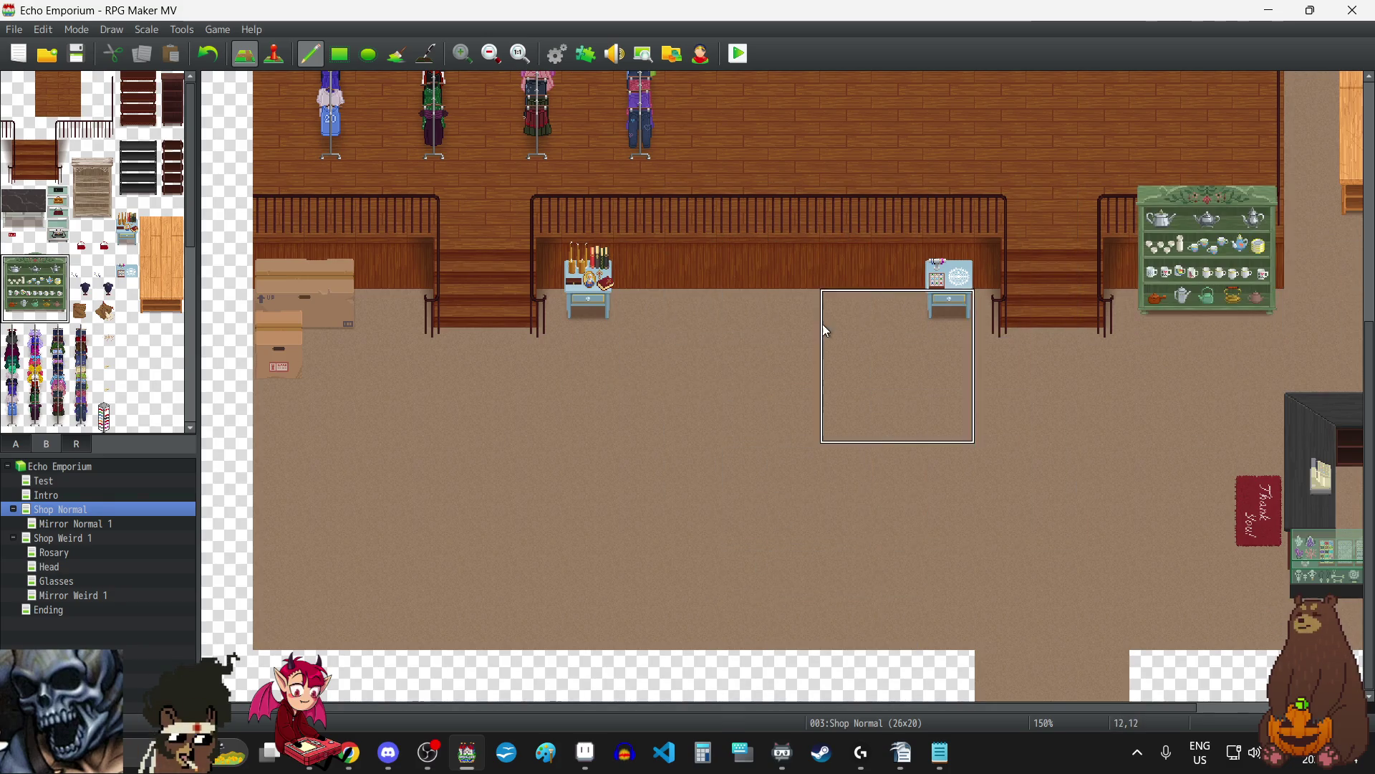
pyautogui.scroll(5, 829, 427)
pyautogui.scroll(-2, 833, 432)
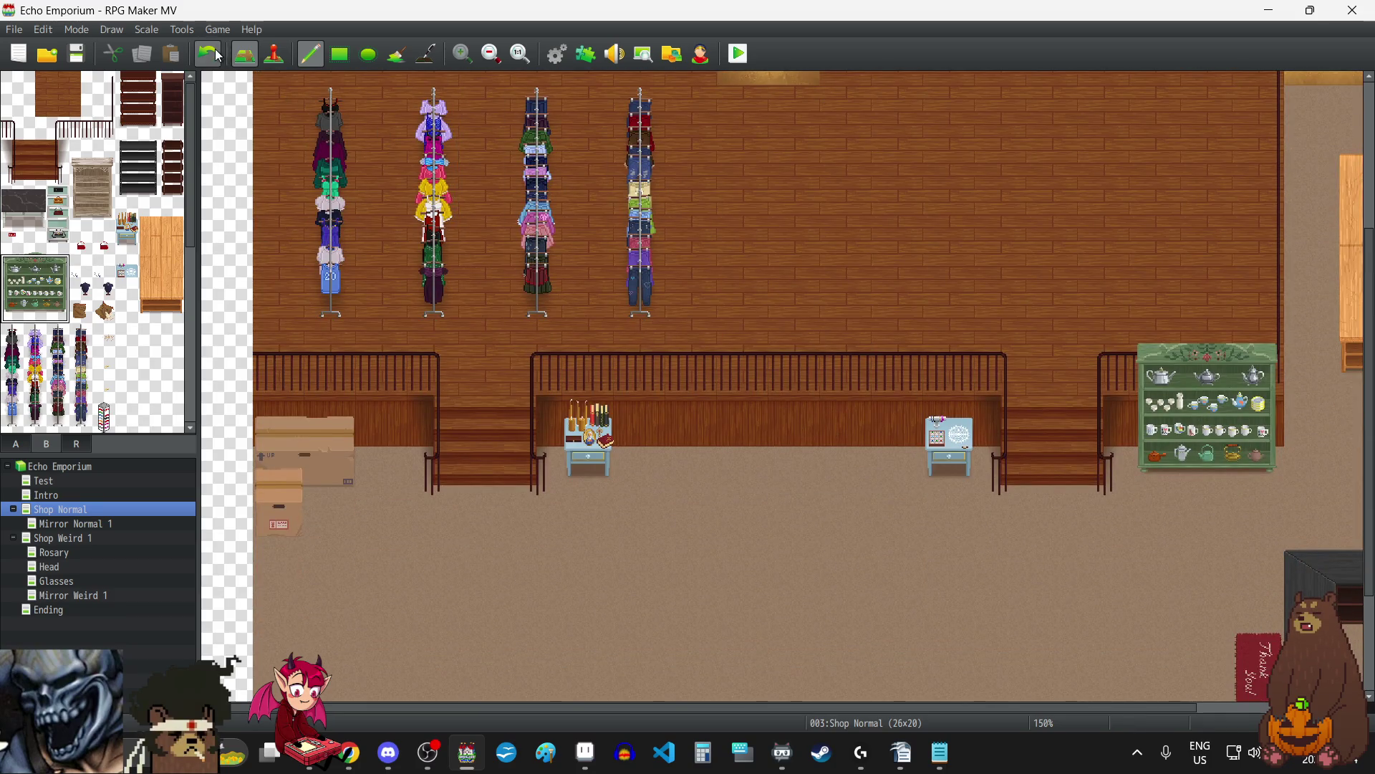
pyautogui.scroll(7, 909, 393)
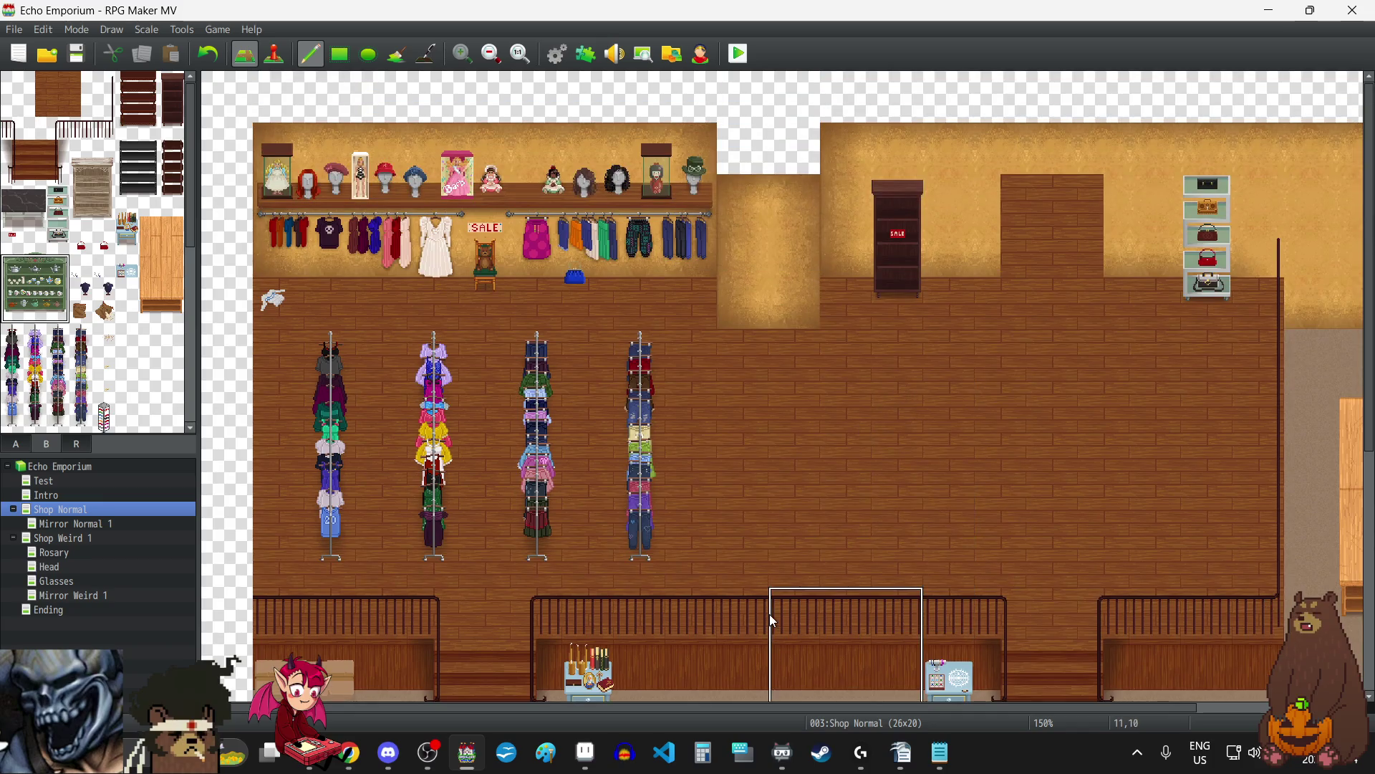
pyautogui.moveTo(672, 707); pyautogui.dragTo(974, 704)
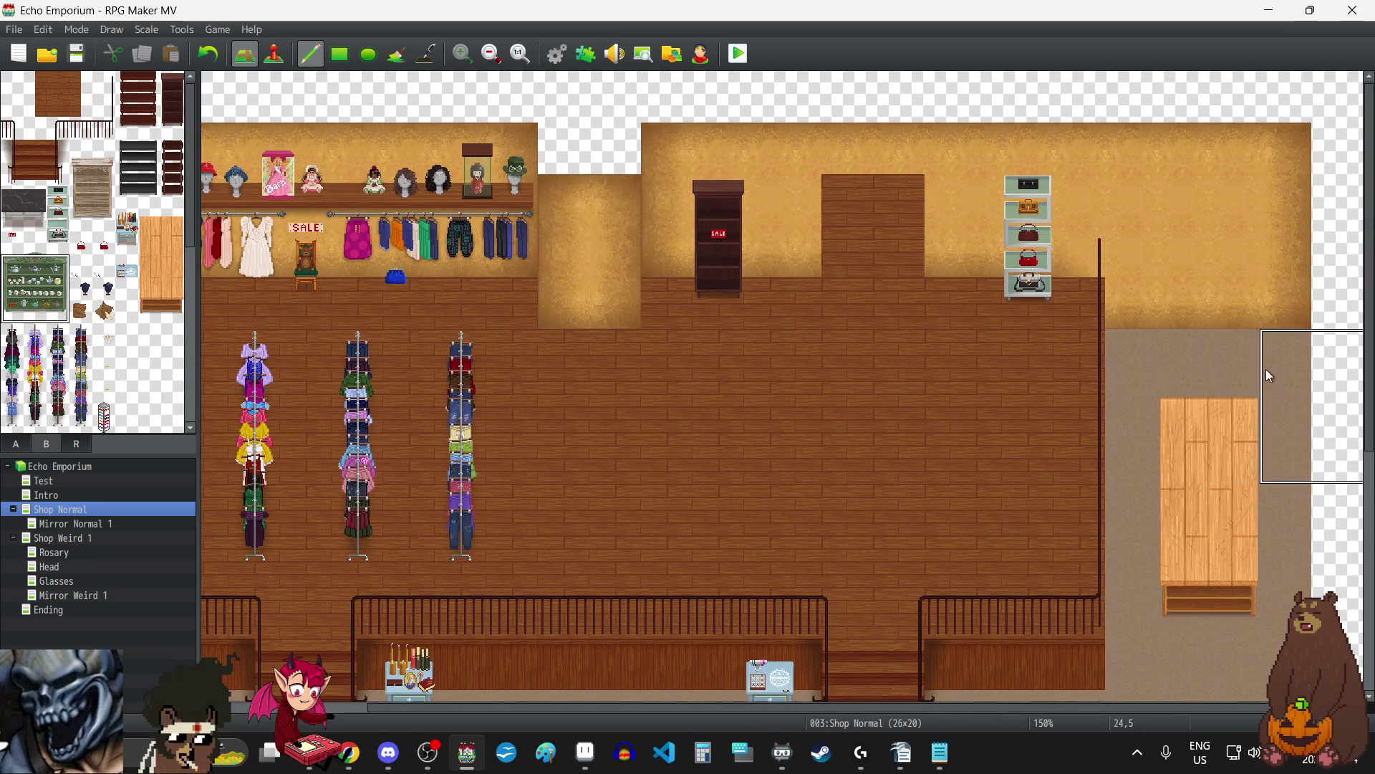
pyautogui.click(1163, 248)
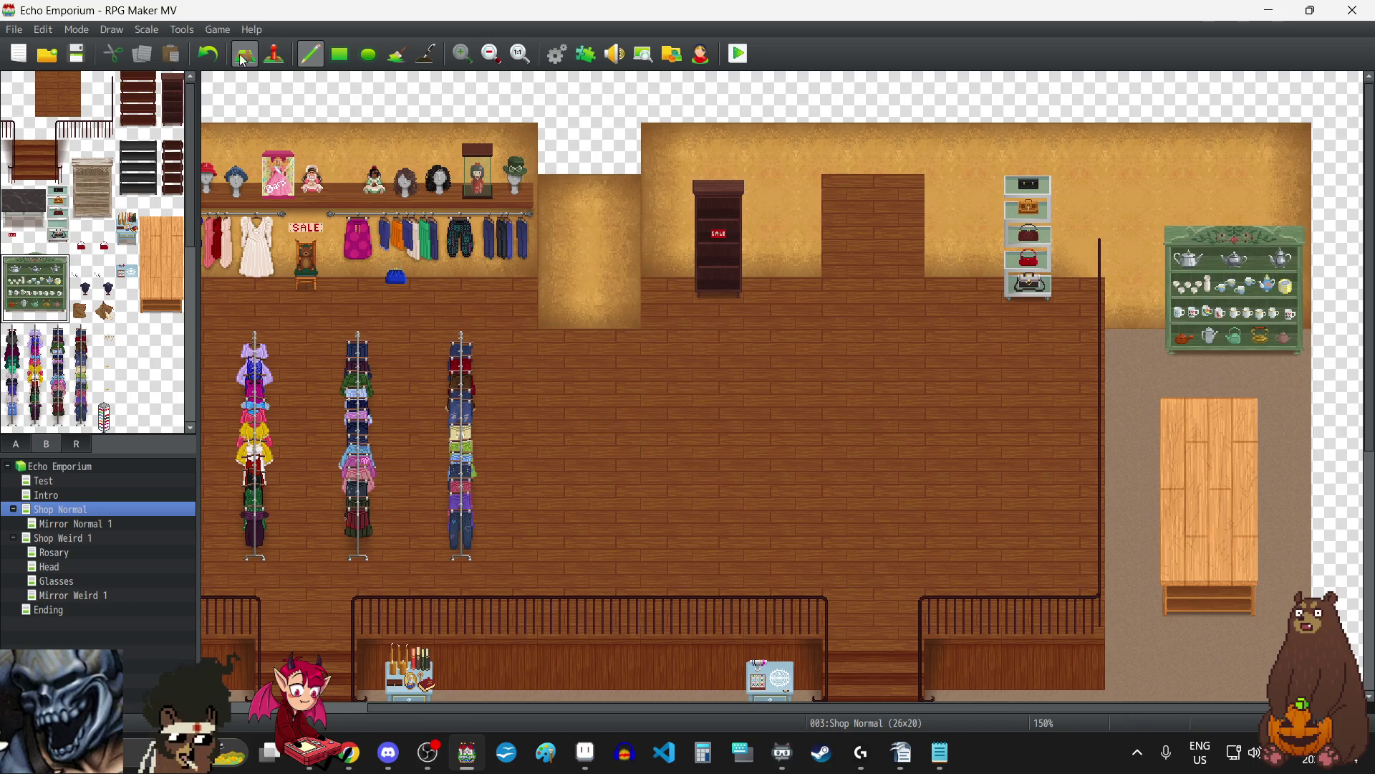
pyautogui.scroll(-5, 595, 346)
pyautogui.scroll(-1, 593, 346)
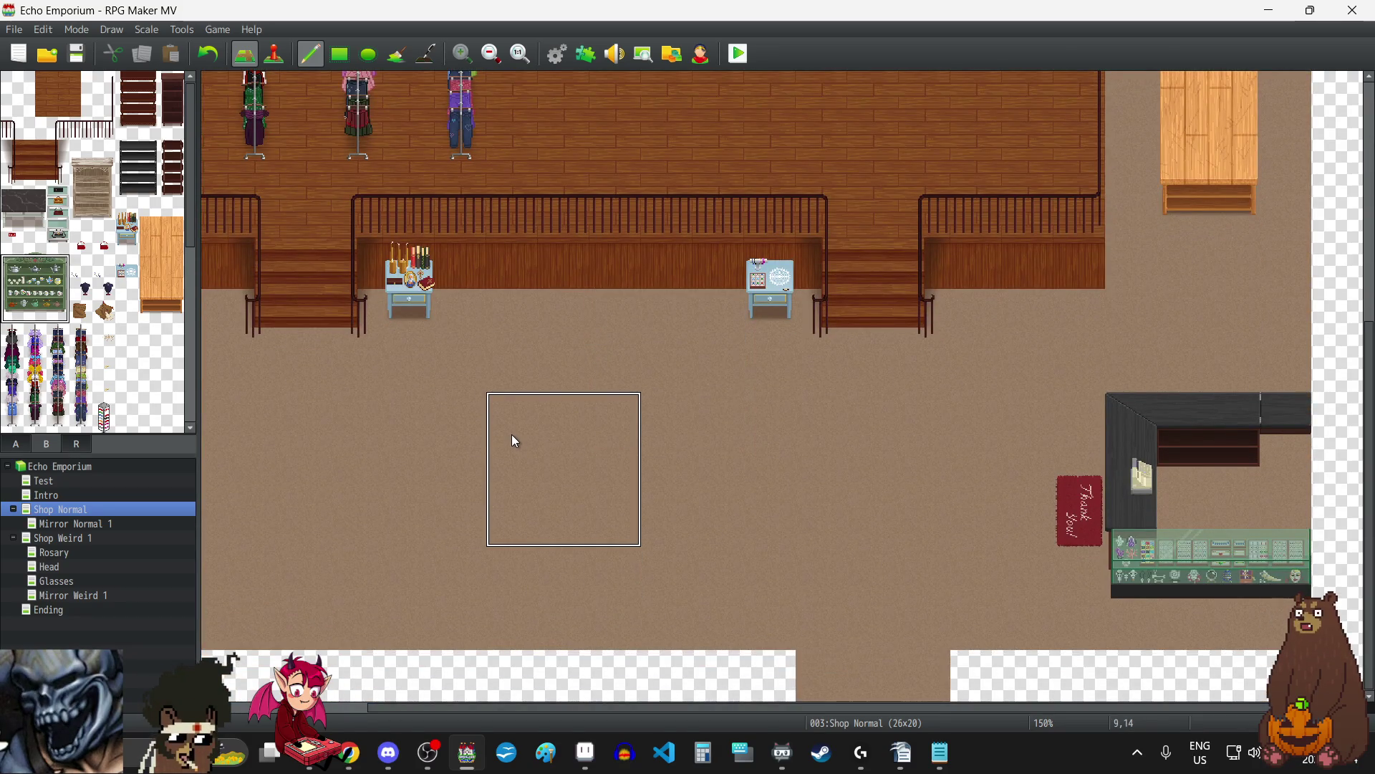
pyautogui.hscroll(-2, 513, 435)
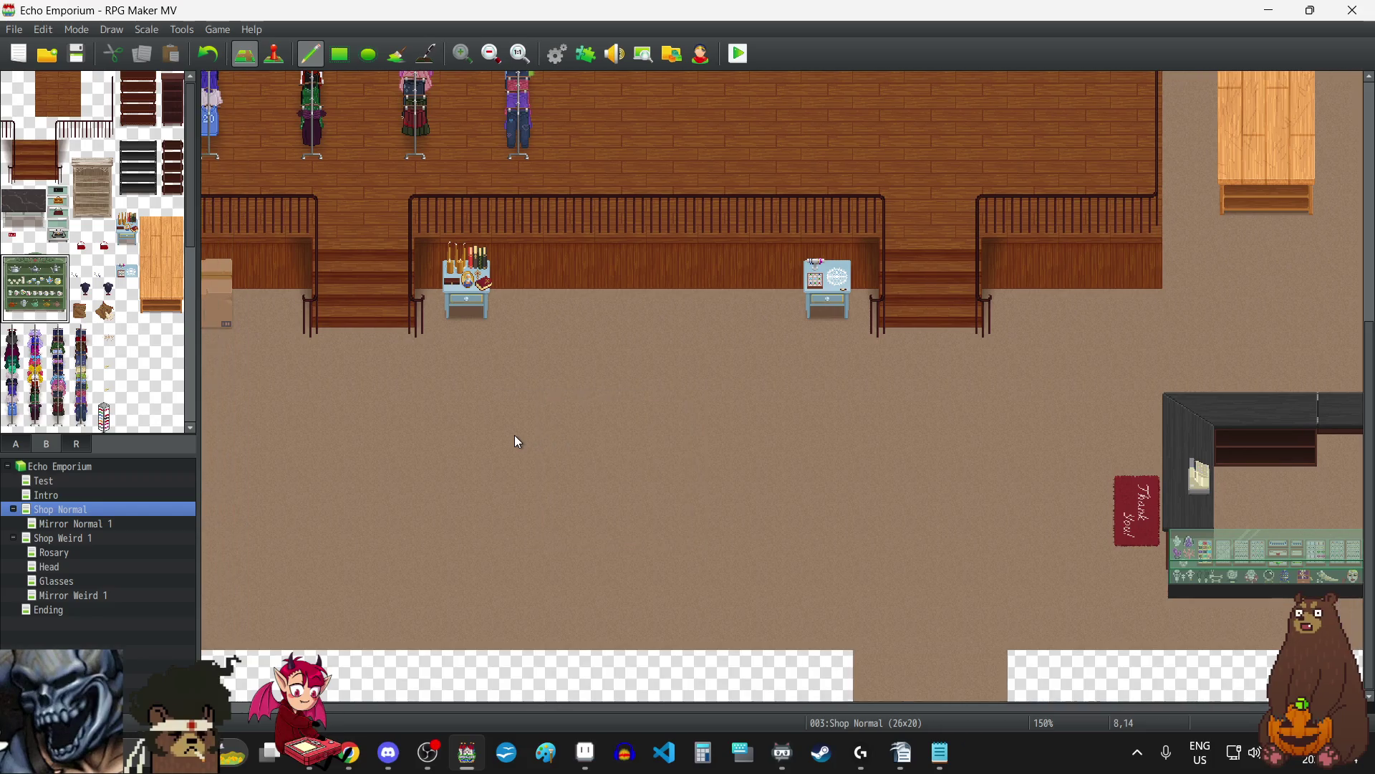
pyautogui.scroll(5, 717, 494)
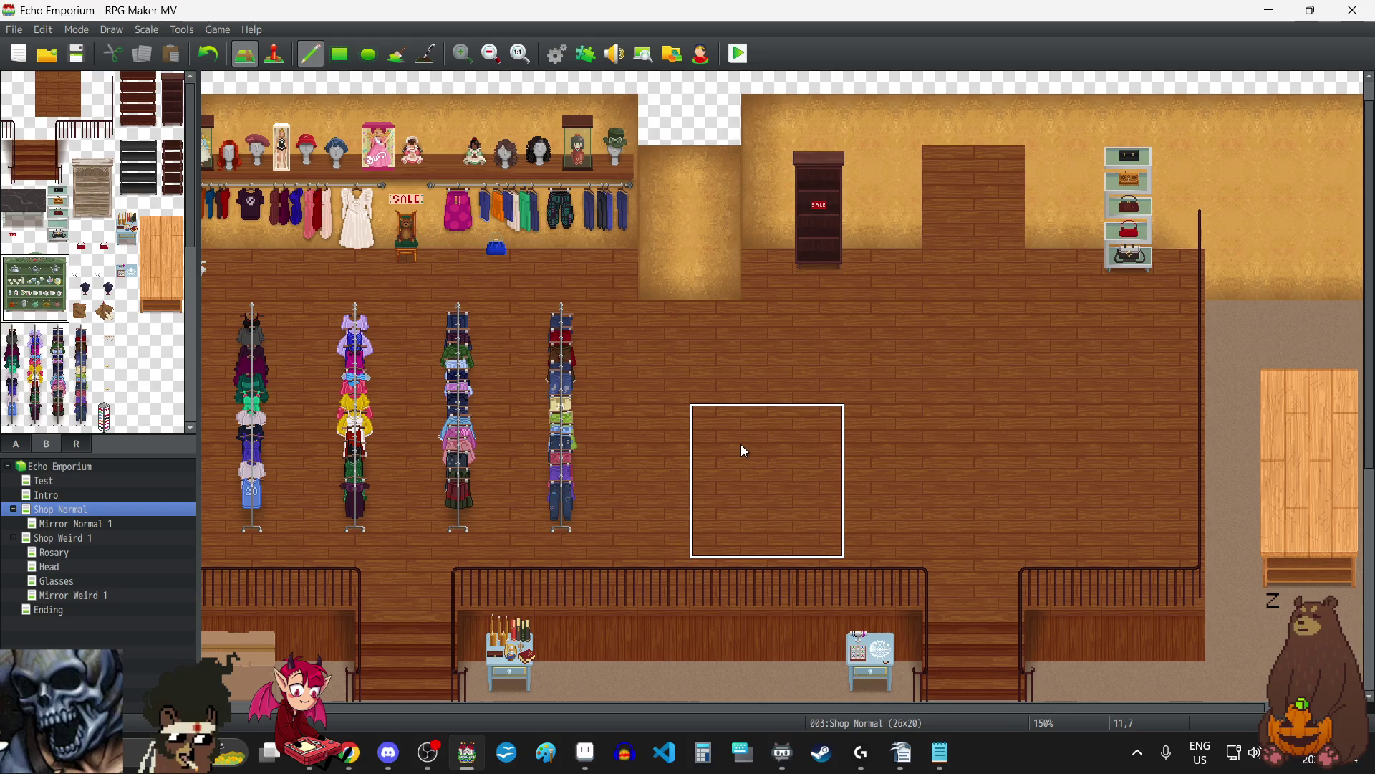
pyautogui.scroll(-2, 742, 444)
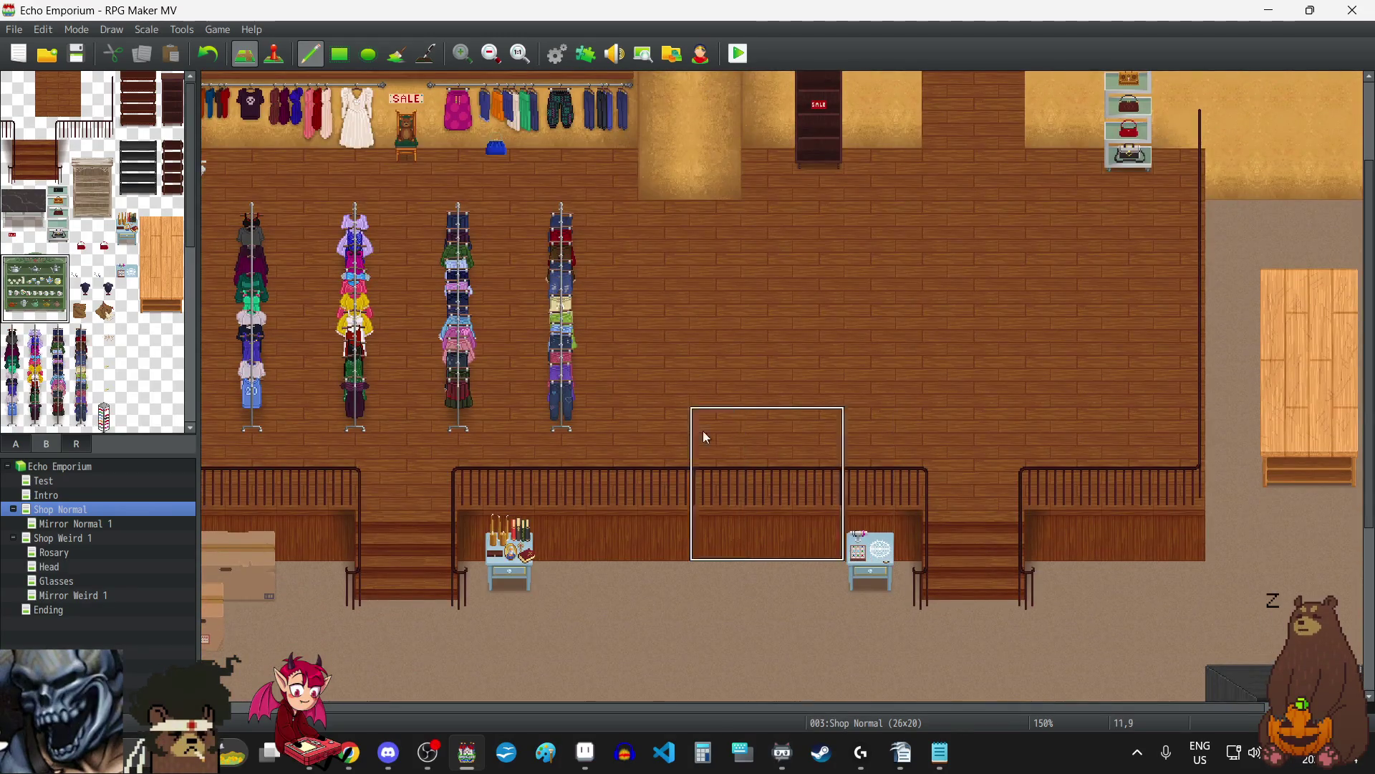
pyautogui.click(499, 59)
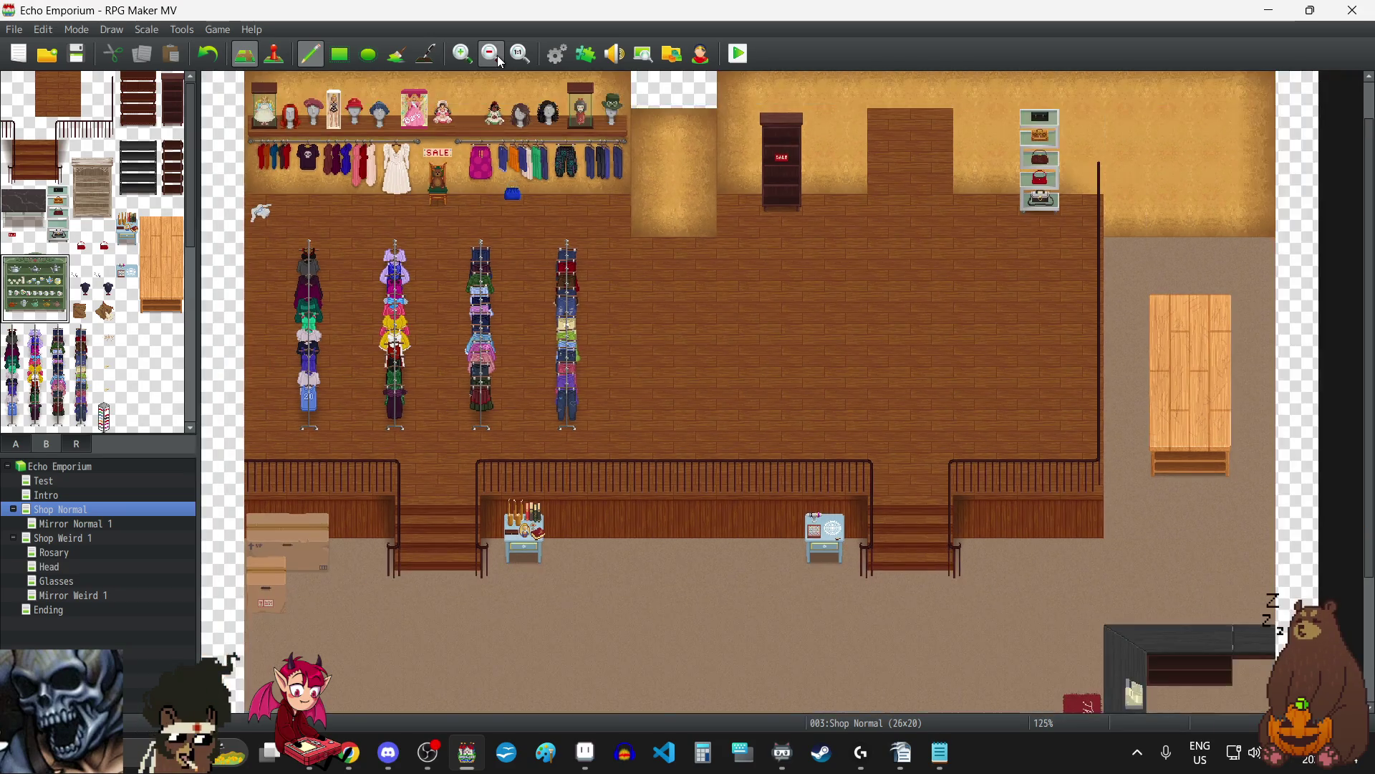
# Zoom the map out further and pick up a single tile from the map.
pyautogui.click(500, 59)
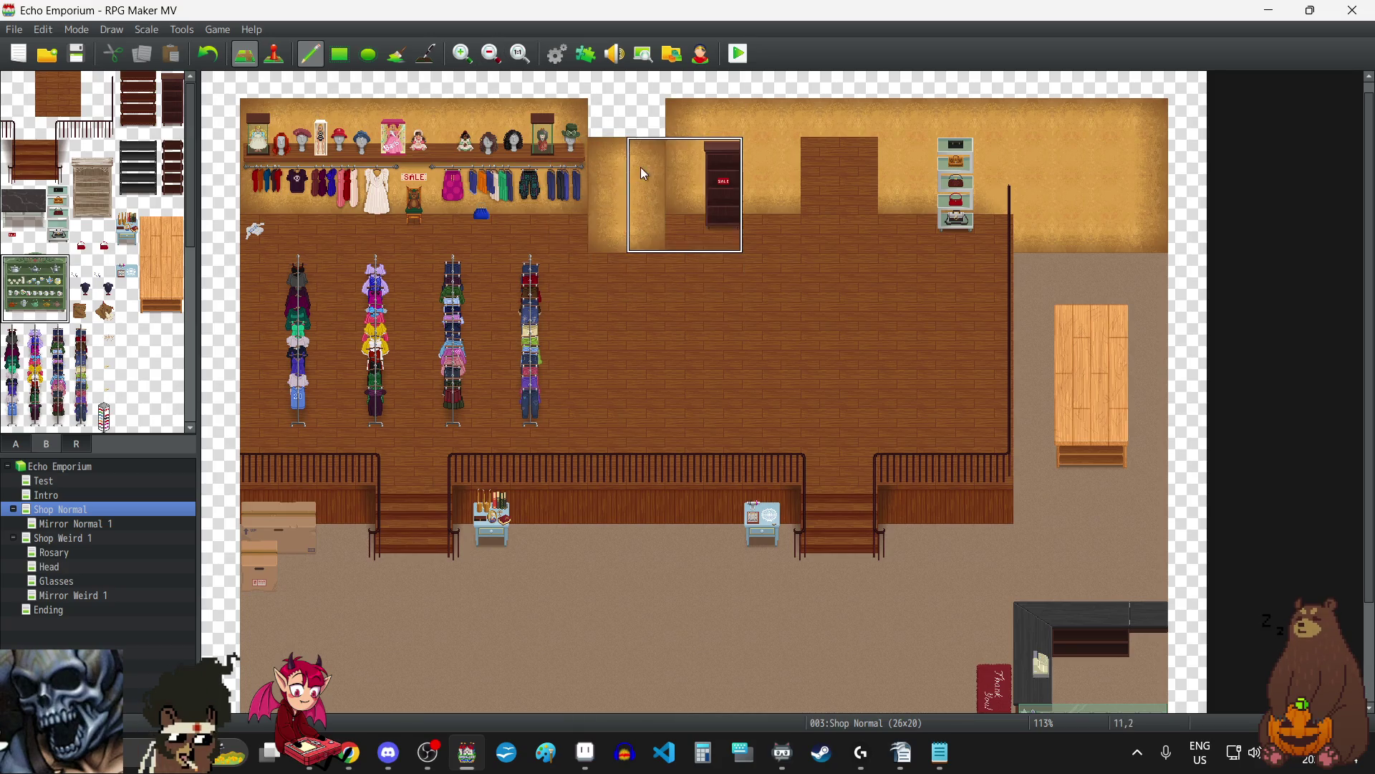
pyautogui.scroll(-3, 610, 177)
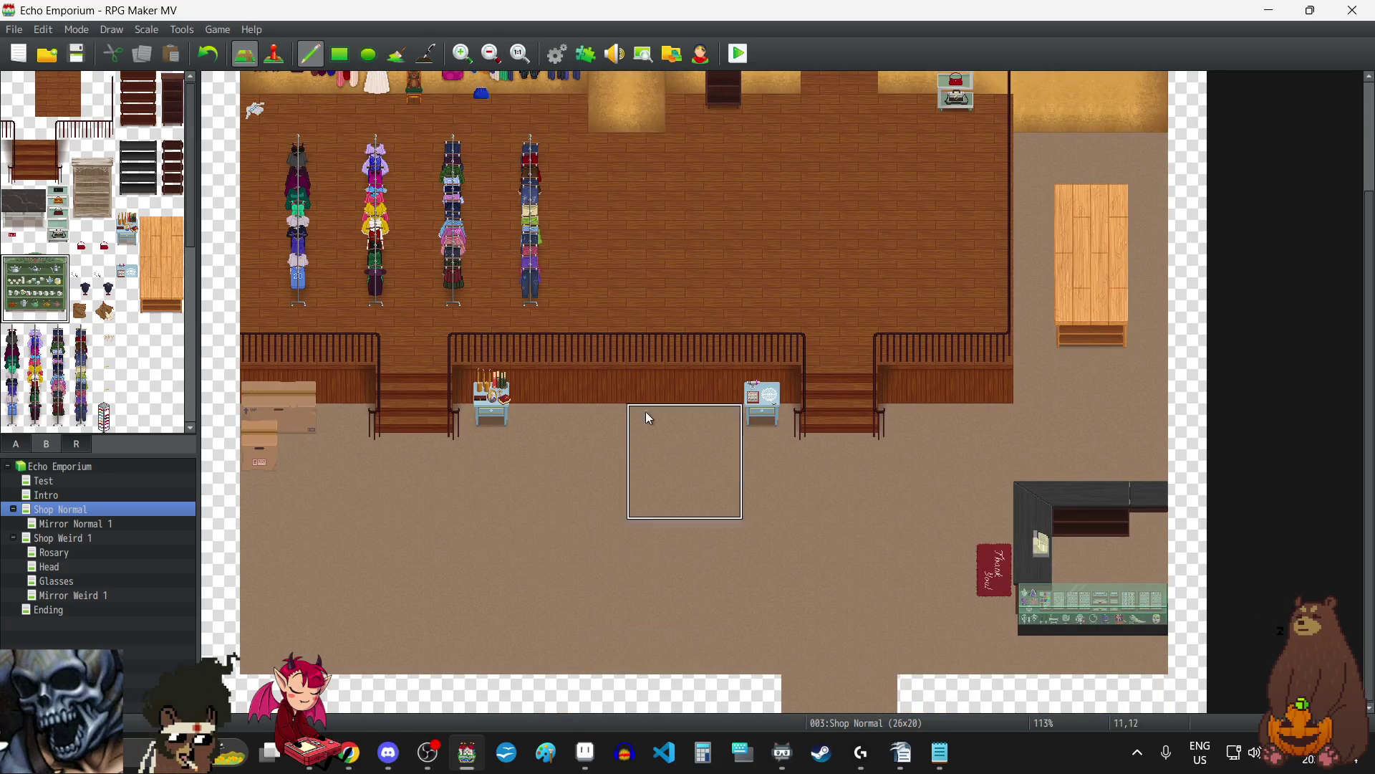
pyautogui.scroll(2, 643, 316)
pyautogui.scroll(1, 642, 316)
pyautogui.rightClick(670, 424)
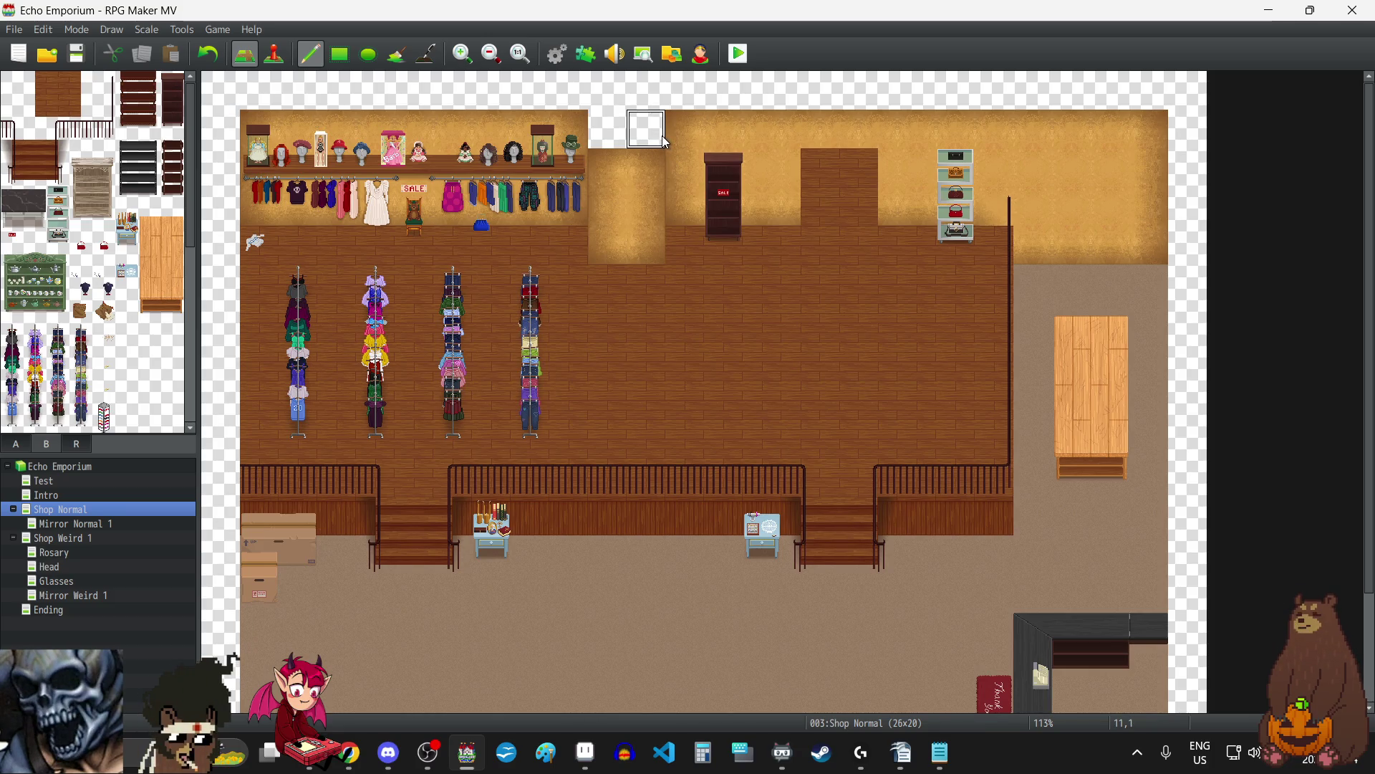
pyautogui.scroll(-2, 663, 136)
pyautogui.scroll(-2, 662, 136)
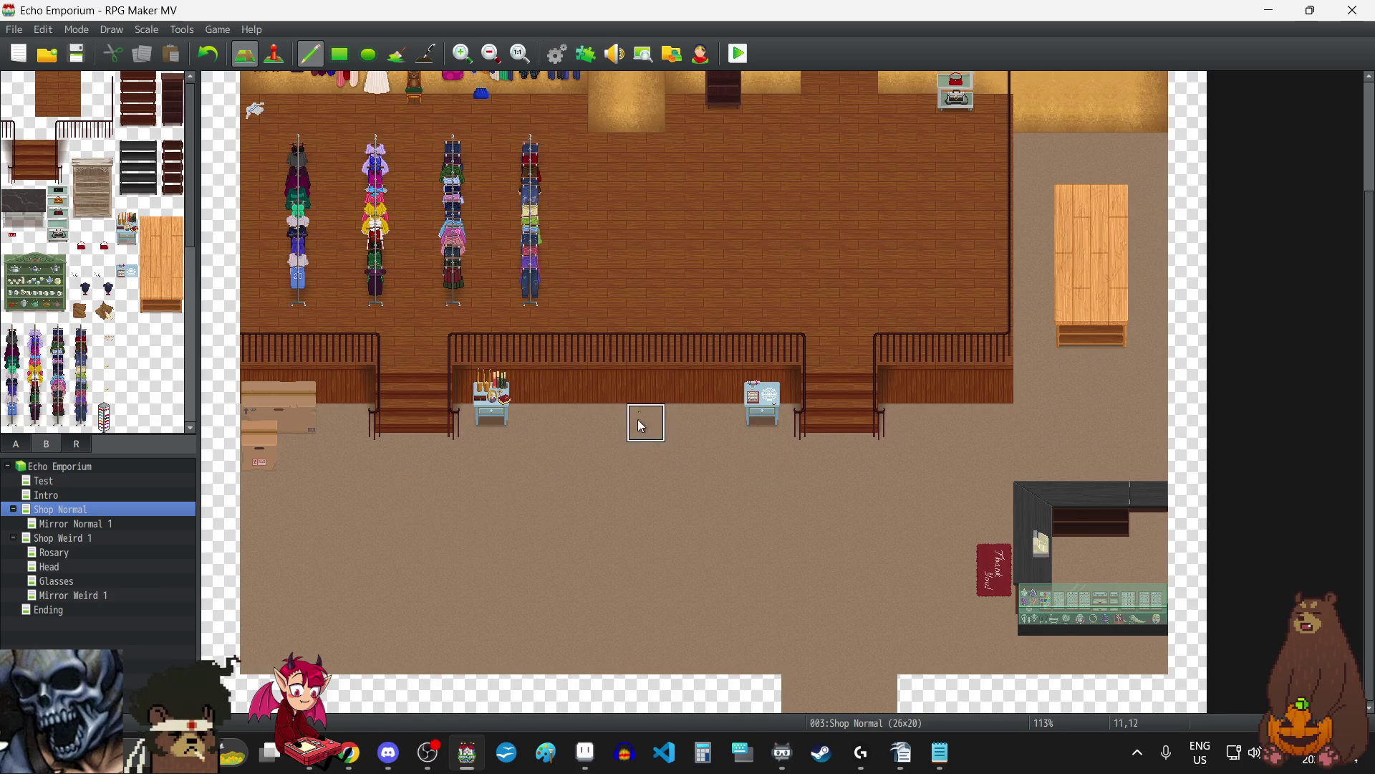
pyautogui.scroll(3, 638, 398)
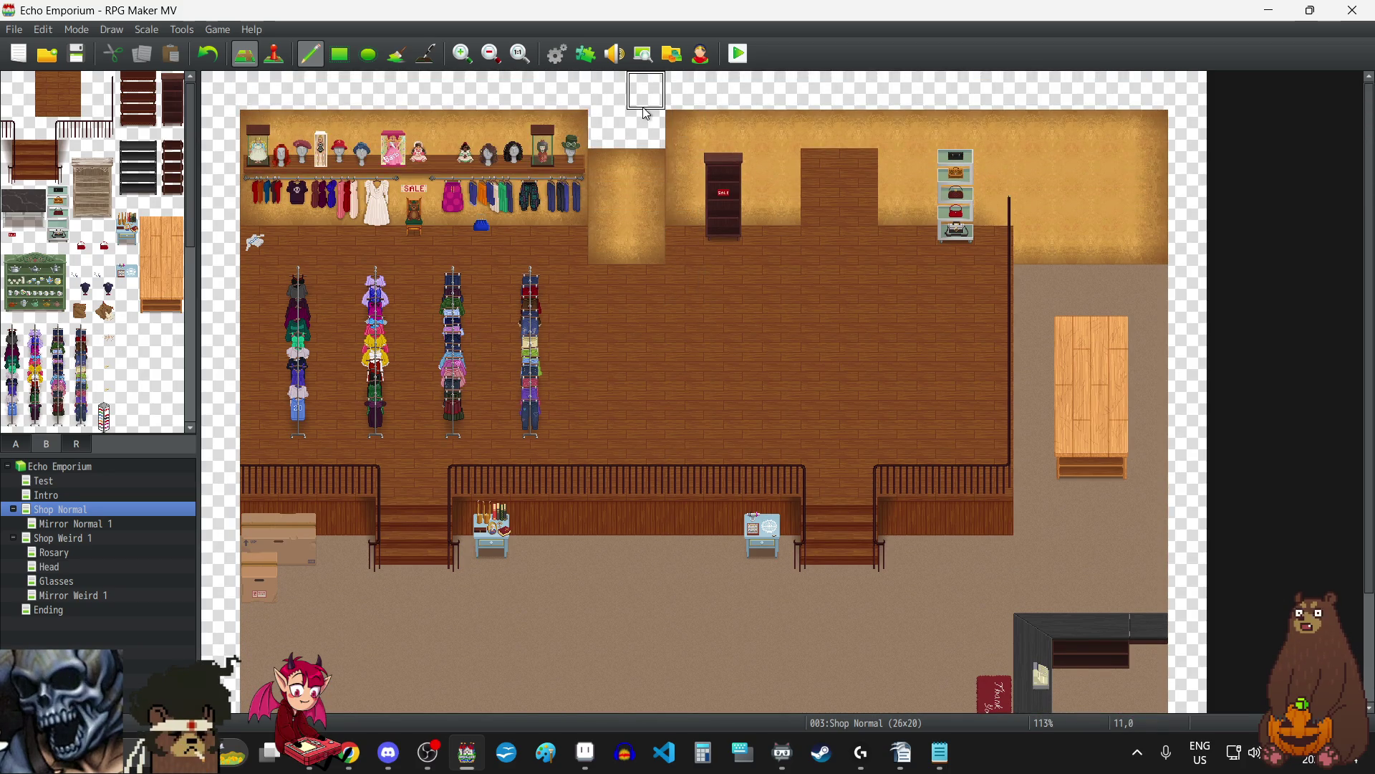
# Select the right-hand section of the map and shift it one tile to the right.
pyautogui.moveTo(644, 112)
pyautogui.mouseDown()
pyautogui.moveTo(652, 143)
pyautogui.moveTo(1157, 587)
pyautogui.moveTo(1153, 687)
pyautogui.mouseUp()
pyautogui.scroll(-3, 725, 195)
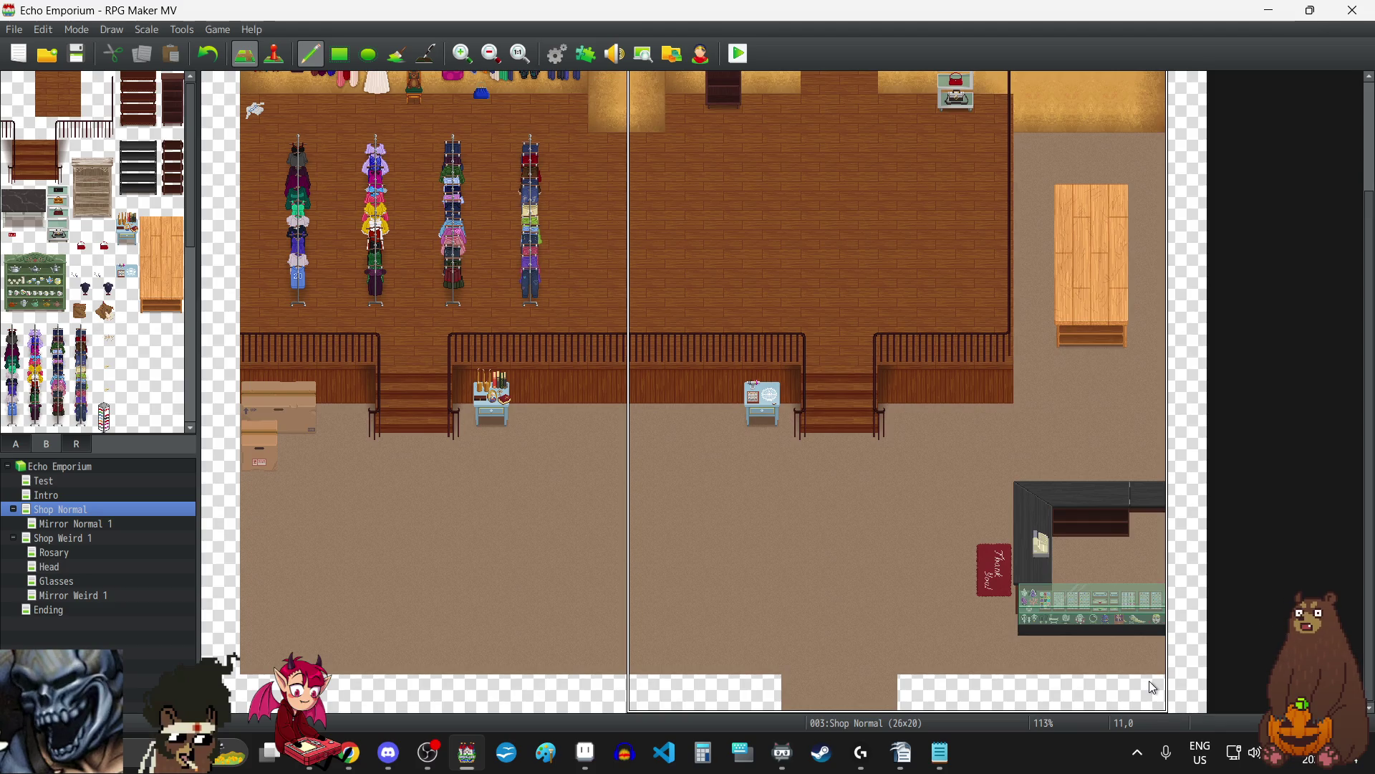
pyautogui.click(1178, 682)
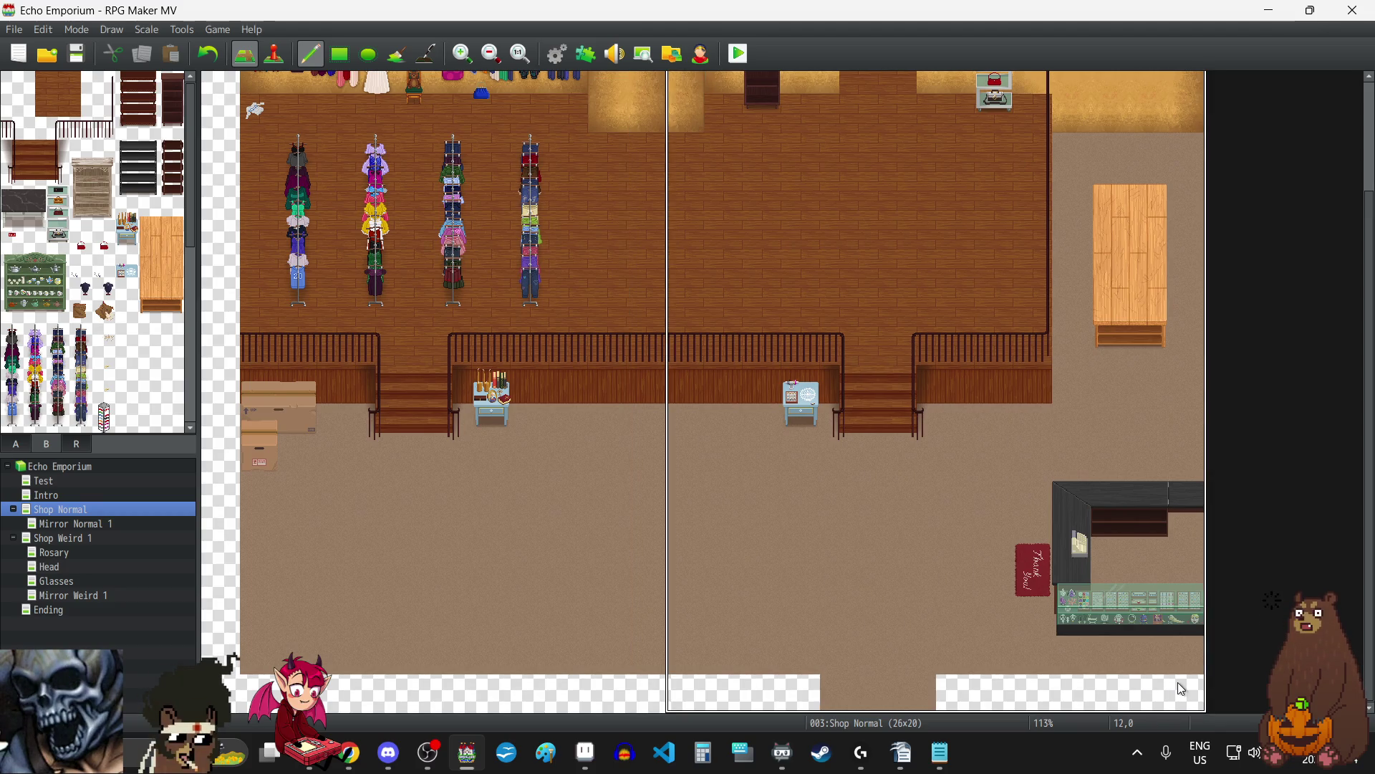
pyautogui.scroll(2, 820, 556)
pyautogui.scroll(1, 820, 556)
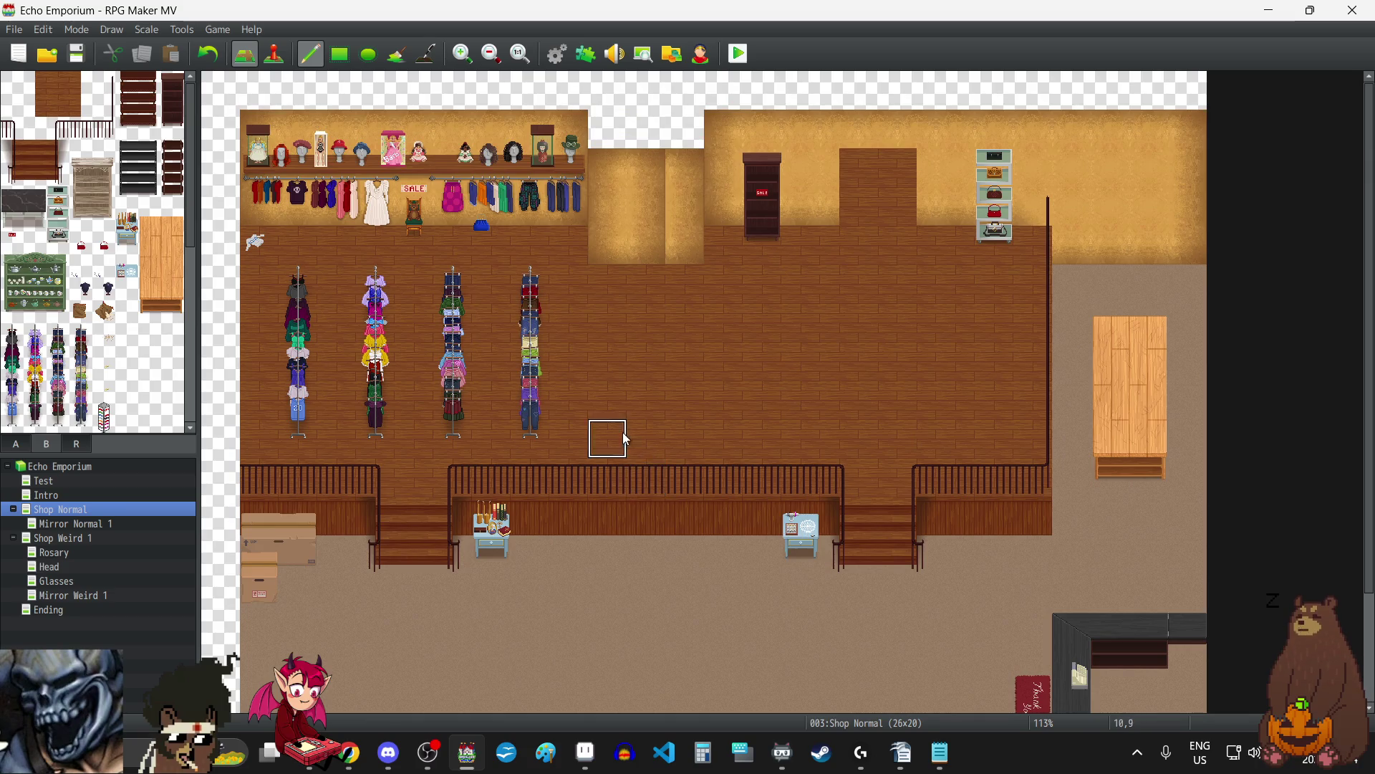
pyautogui.scroll(-3, 659, 355)
pyautogui.scroll(3, 661, 355)
pyautogui.scroll(-3, 669, 360)
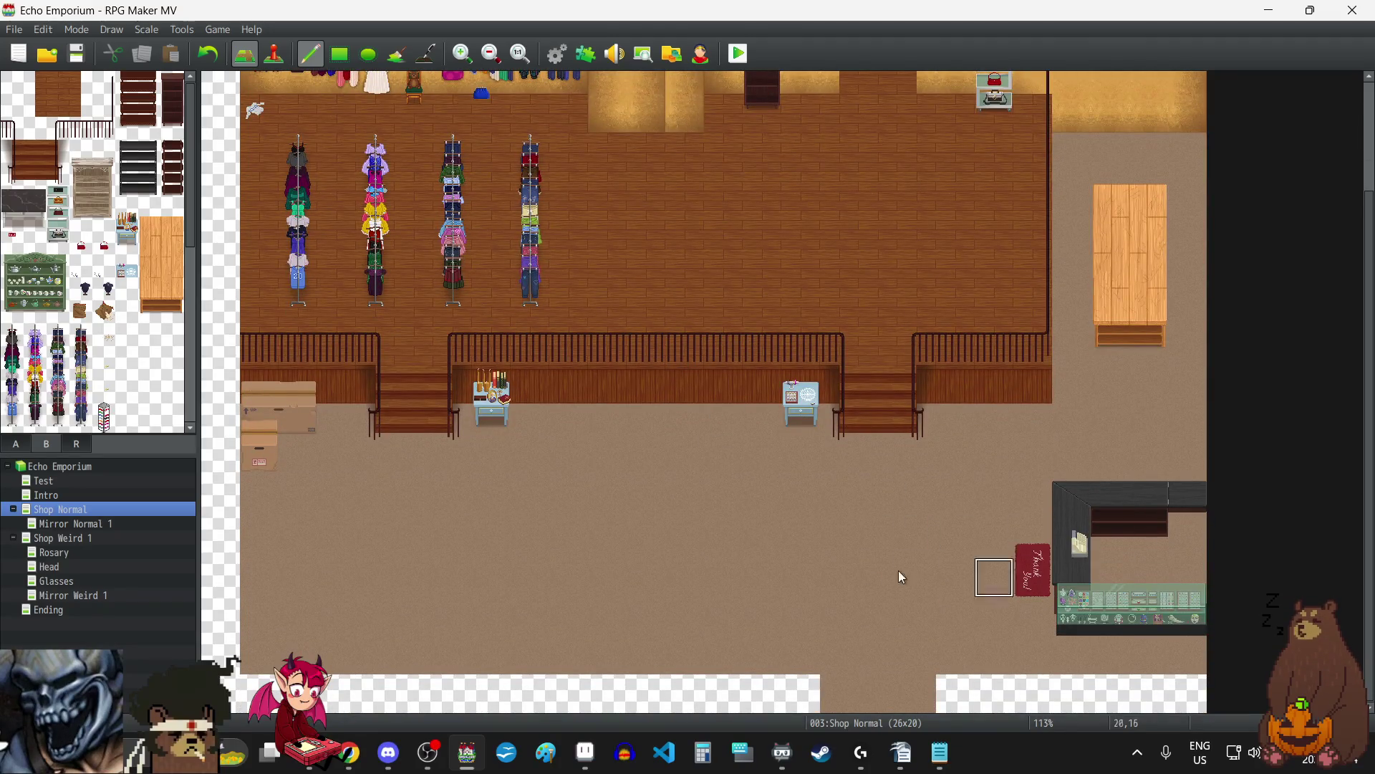
pyautogui.scroll(2, 796, 563)
pyautogui.scroll(1, 800, 567)
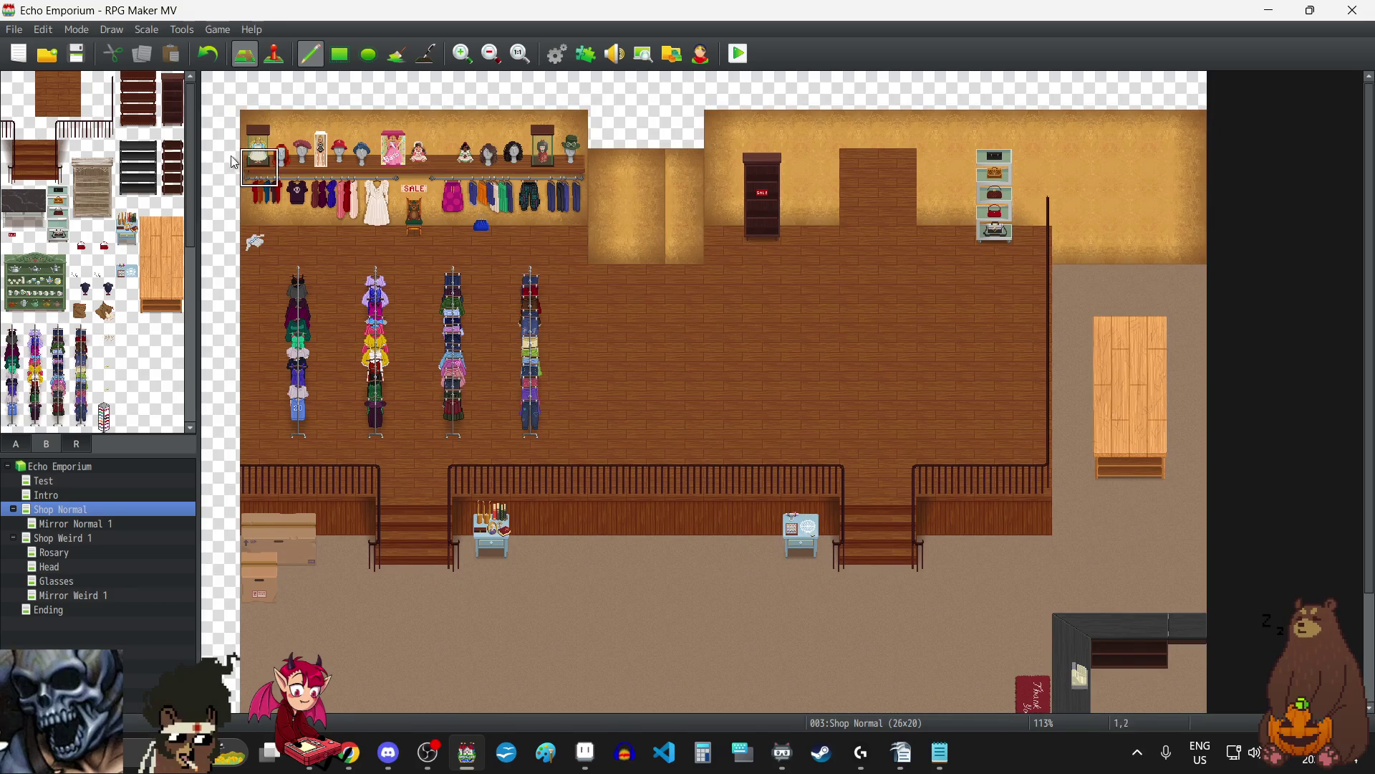
pyautogui.rightClick(49, 509)
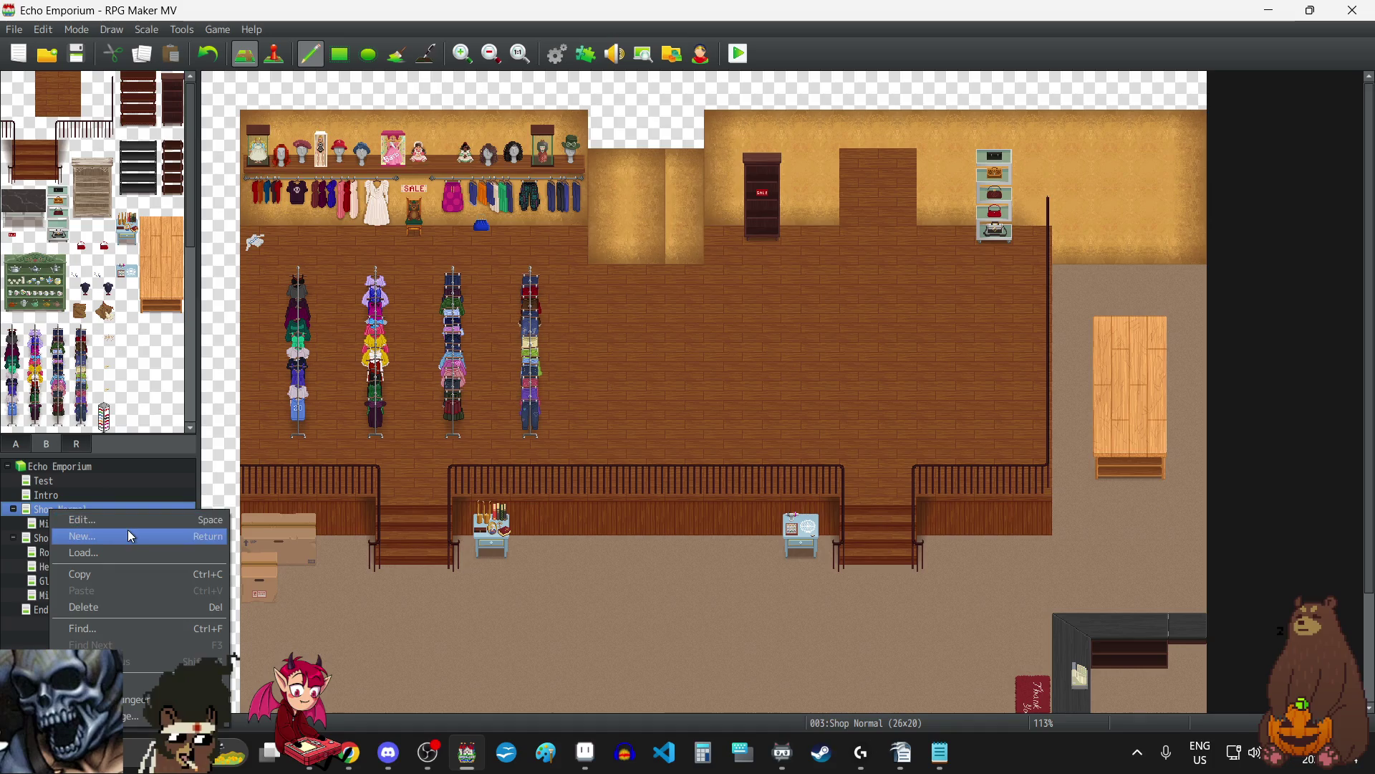
# Widen the Shop Normal map from 26 to 27 tiles, making it 27×20.
pyautogui.click(118, 520)
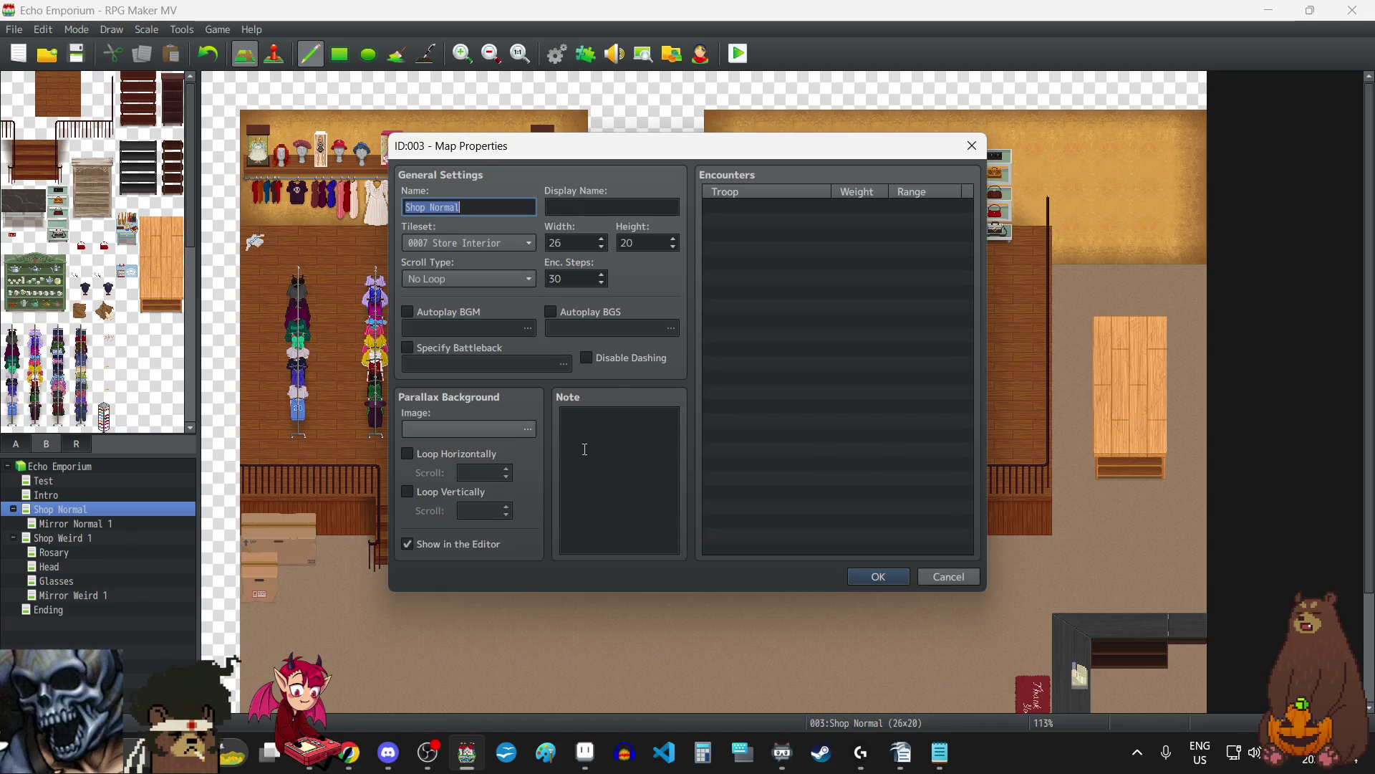
pyautogui.click(602, 239)
pyautogui.click(879, 576)
pyautogui.scroll(-3, 877, 470)
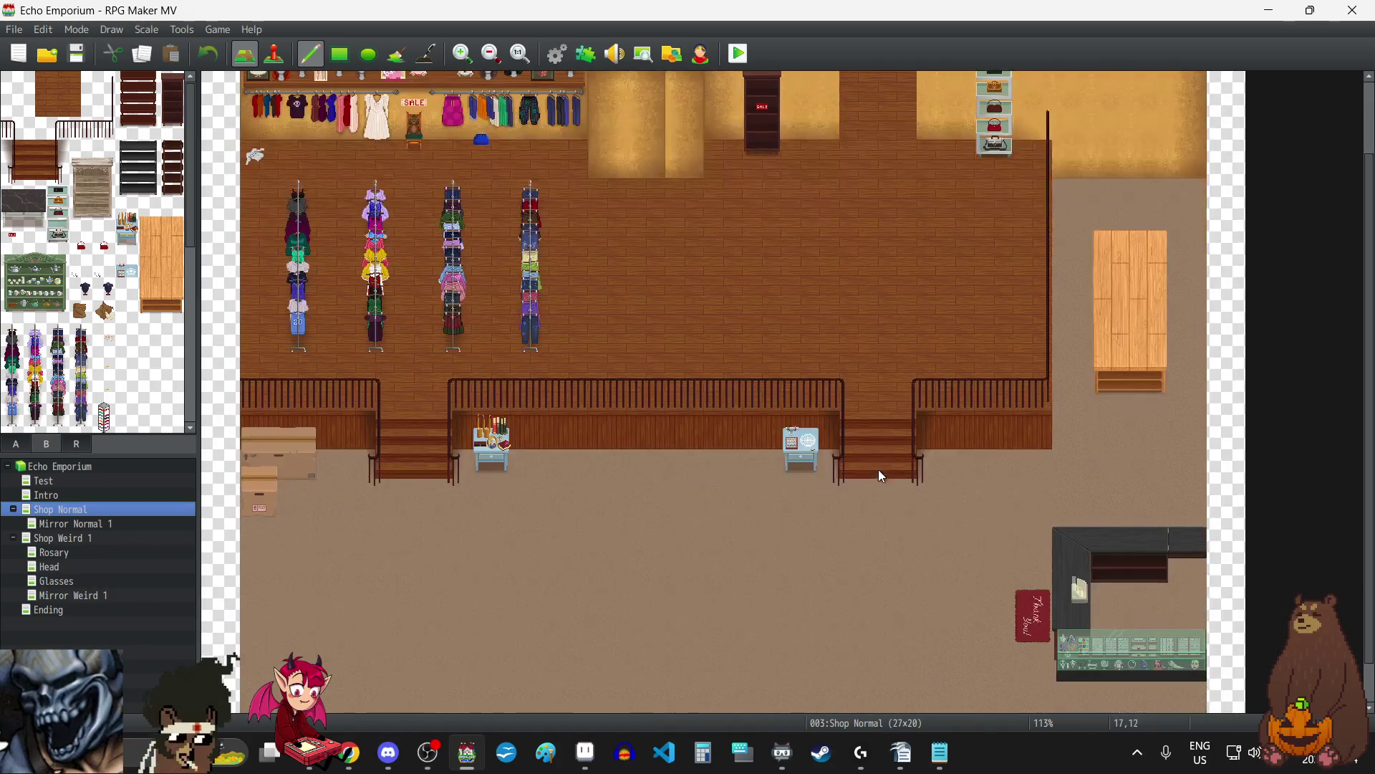
pyautogui.scroll(3, 873, 466)
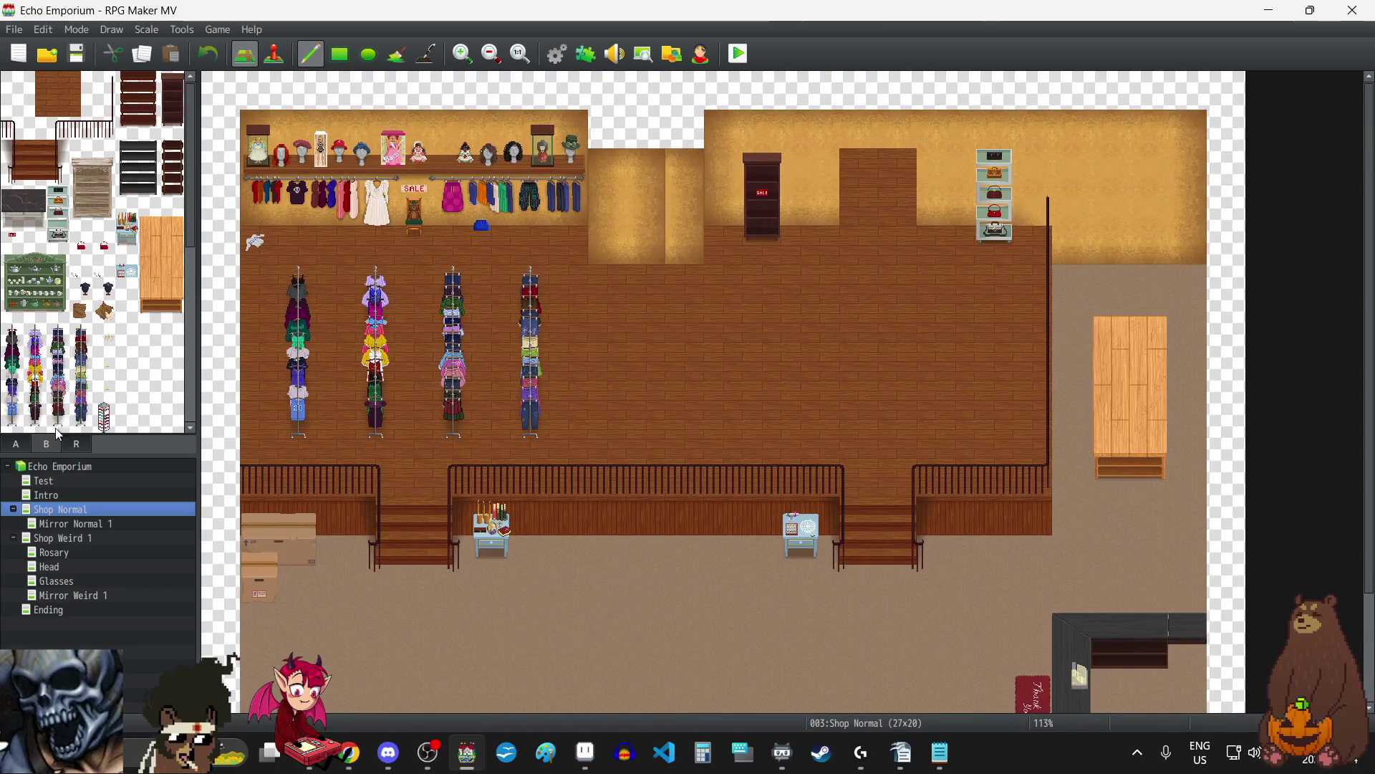
# Paint the large wall tile over the widened pillar gap, redoing it one tile higher.
pyautogui.click(52, 108)
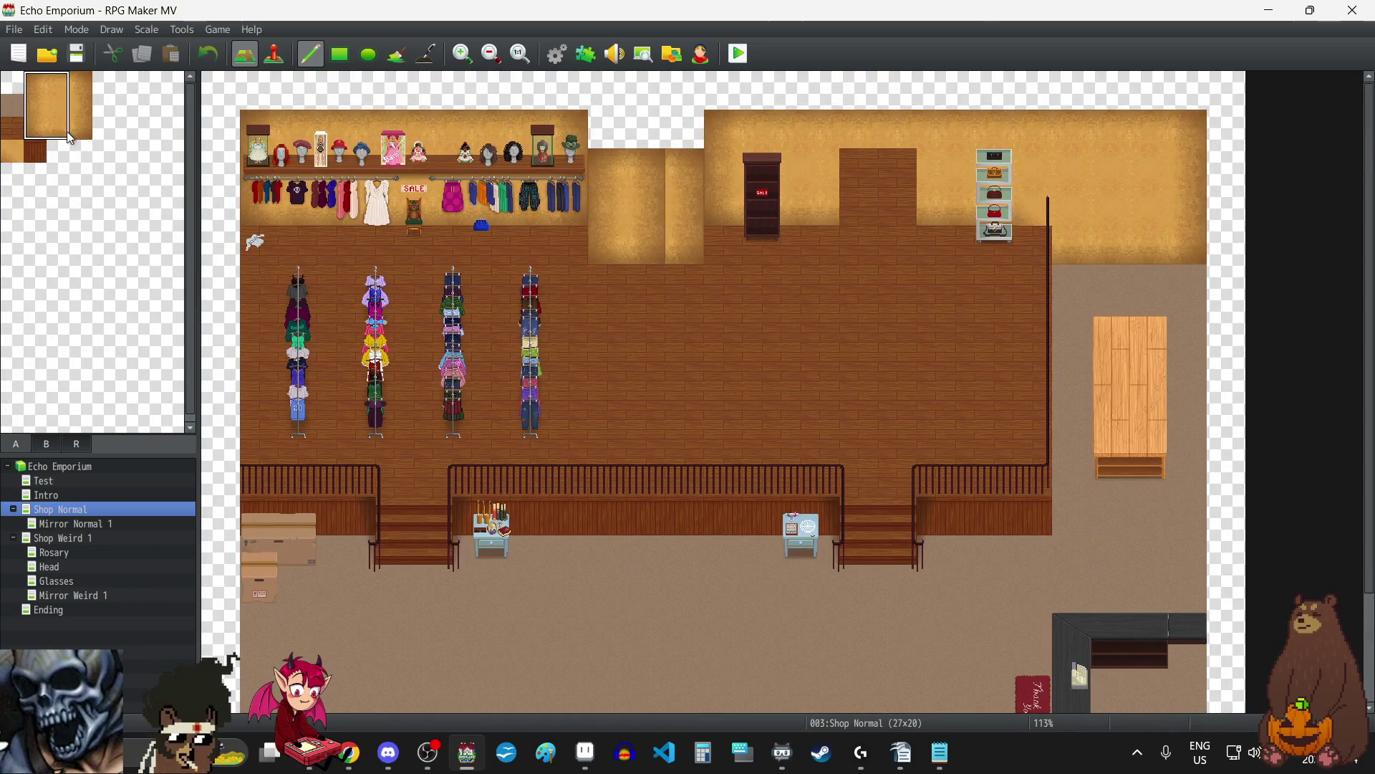
pyautogui.click(614, 190)
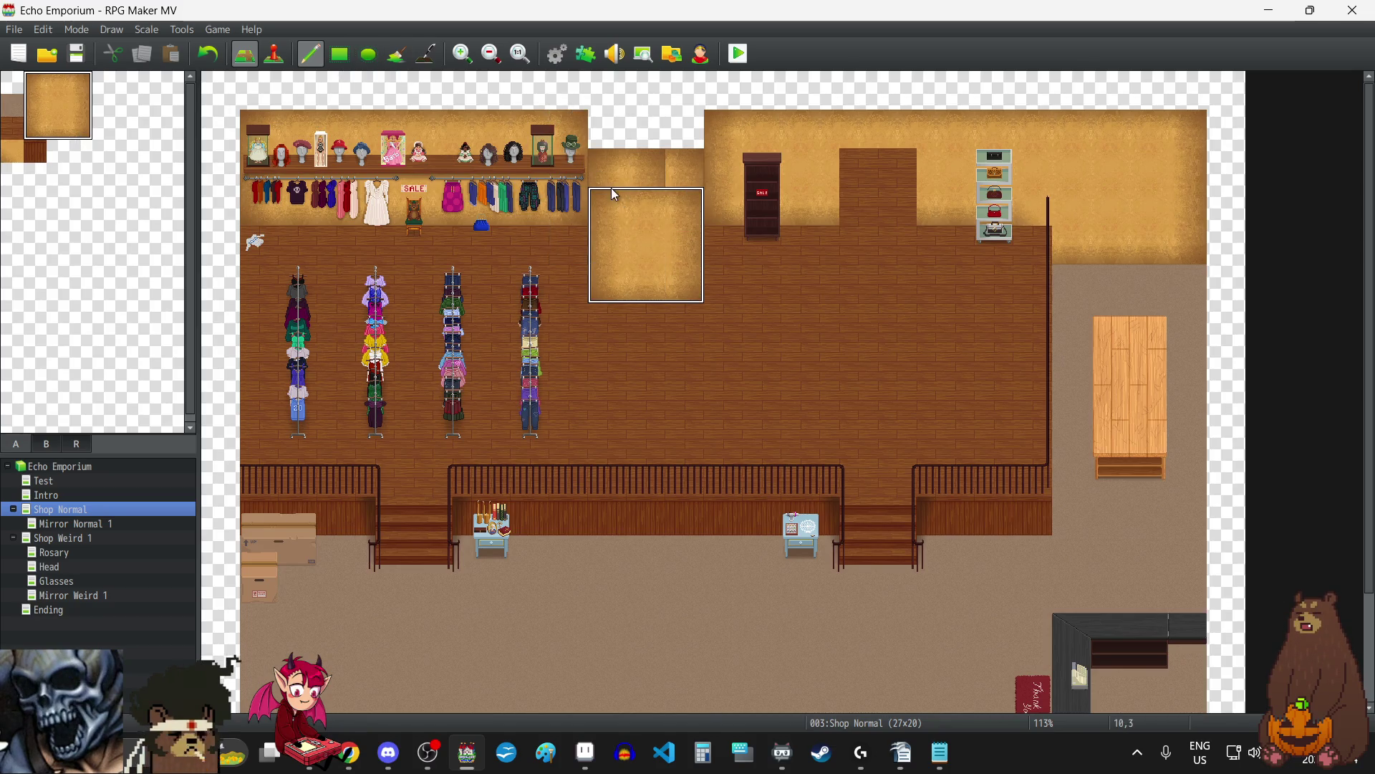
pyautogui.hotkey('ctrl', 'z')
pyautogui.click(610, 173)
pyautogui.rightClick(654, 654)
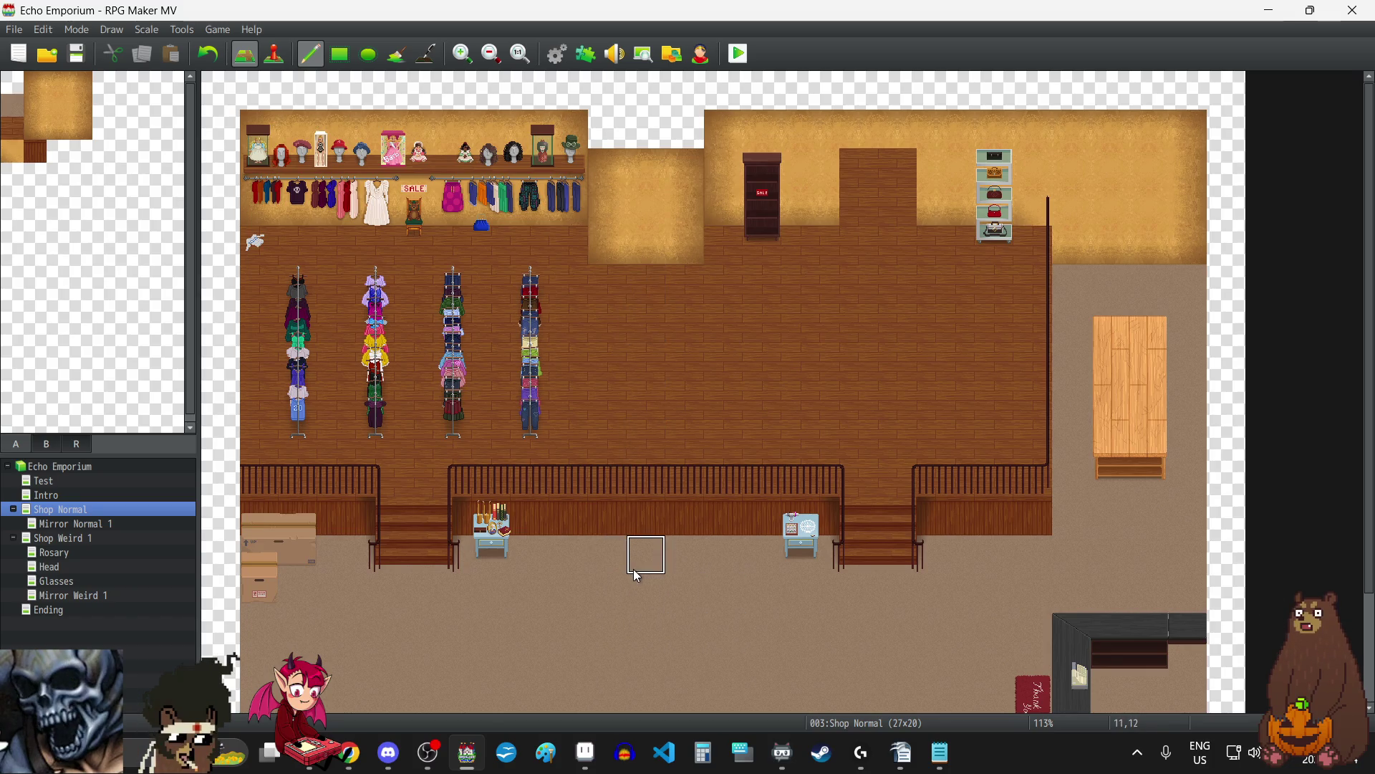
# Select the 3x3 green teapot shelf from the furniture tiles in tileset B.
pyautogui.click(46, 442)
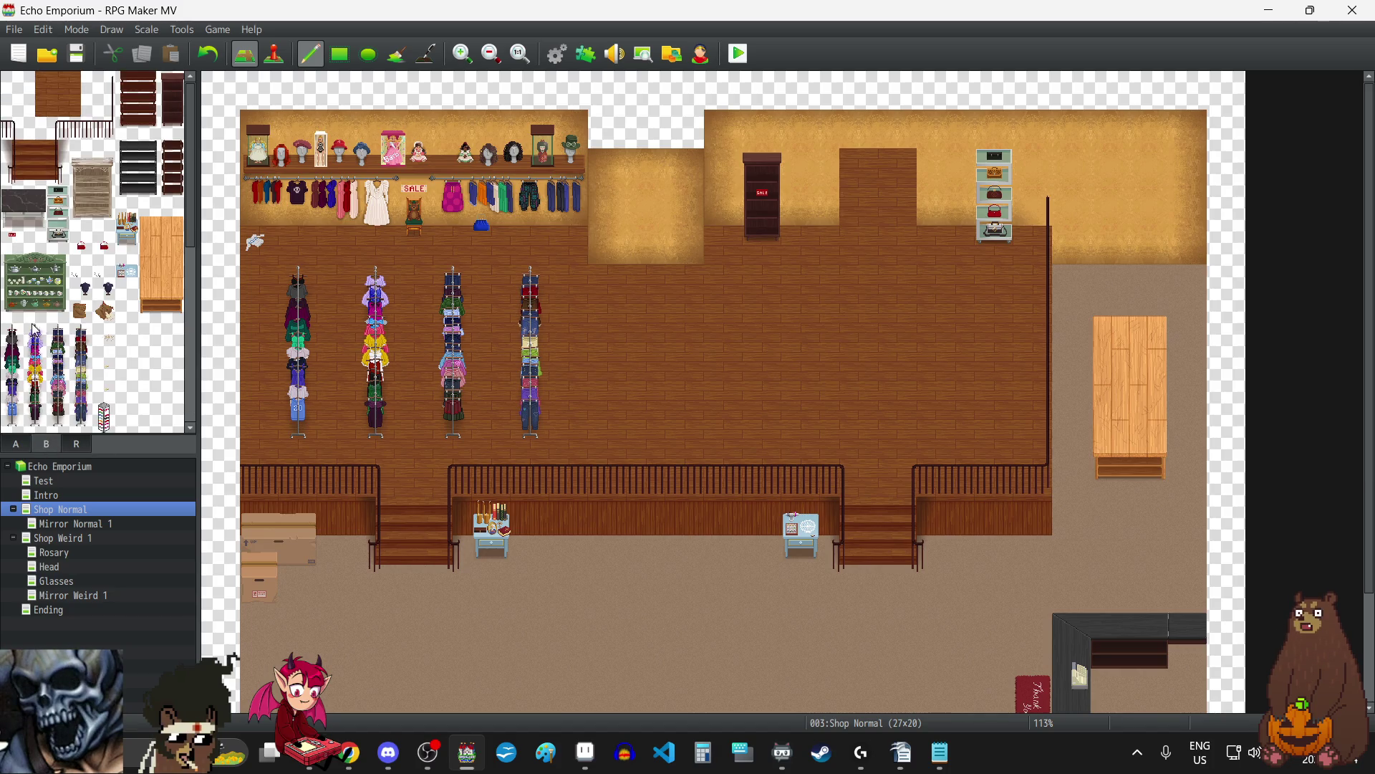
pyautogui.moveTo(64, 313); pyautogui.dragTo(9, 261)
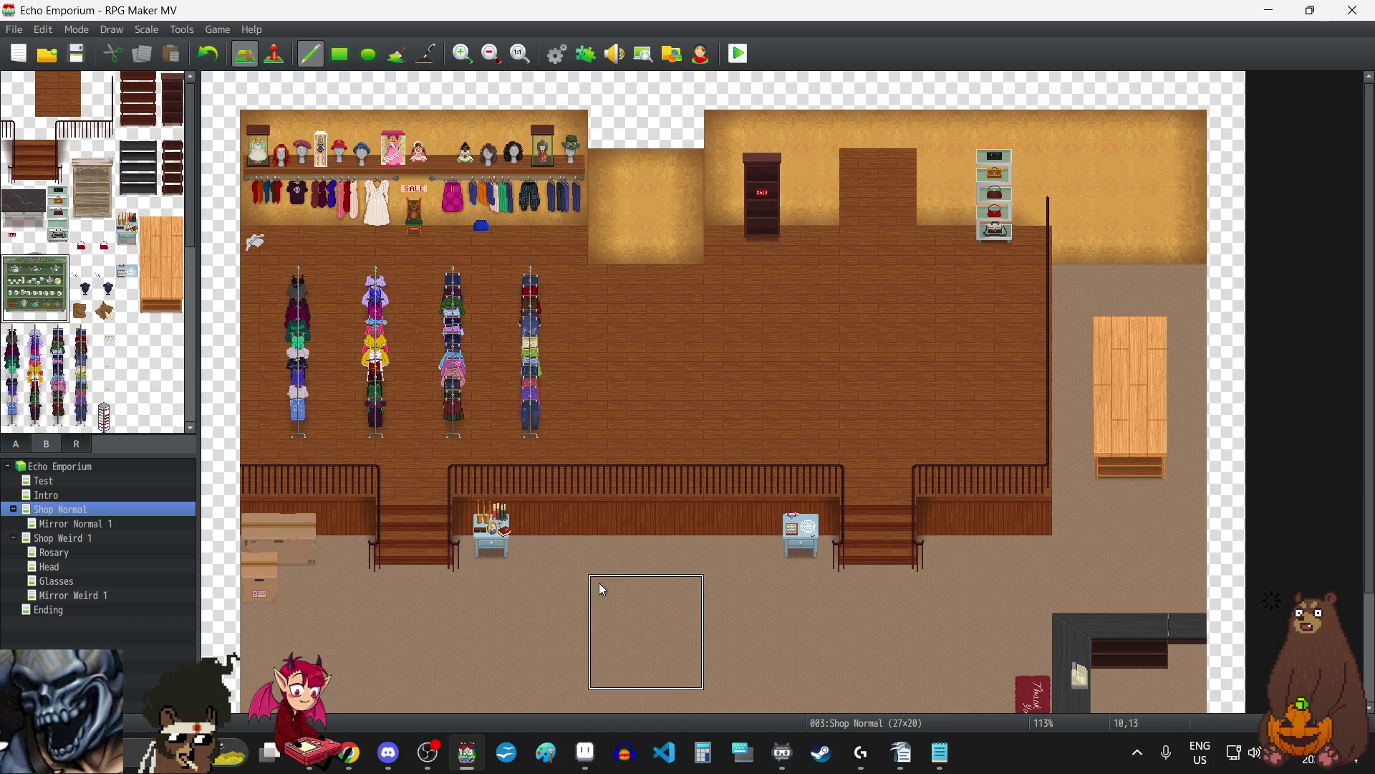
# Stamp the green teapot shelf in front of the central railing, then pick a single furniture tile.
pyautogui.click(620, 493)
pyautogui.rightClick(492, 542)
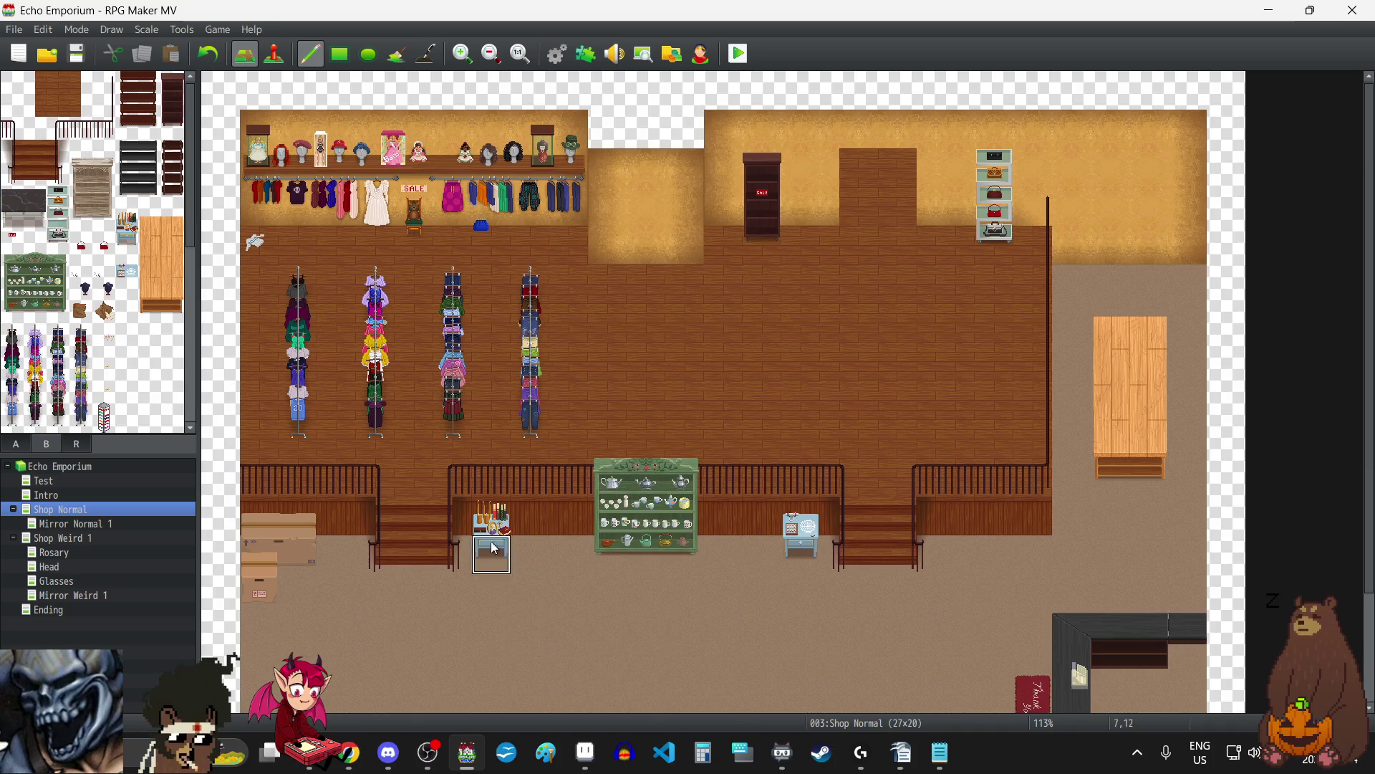
pyautogui.click(35, 243)
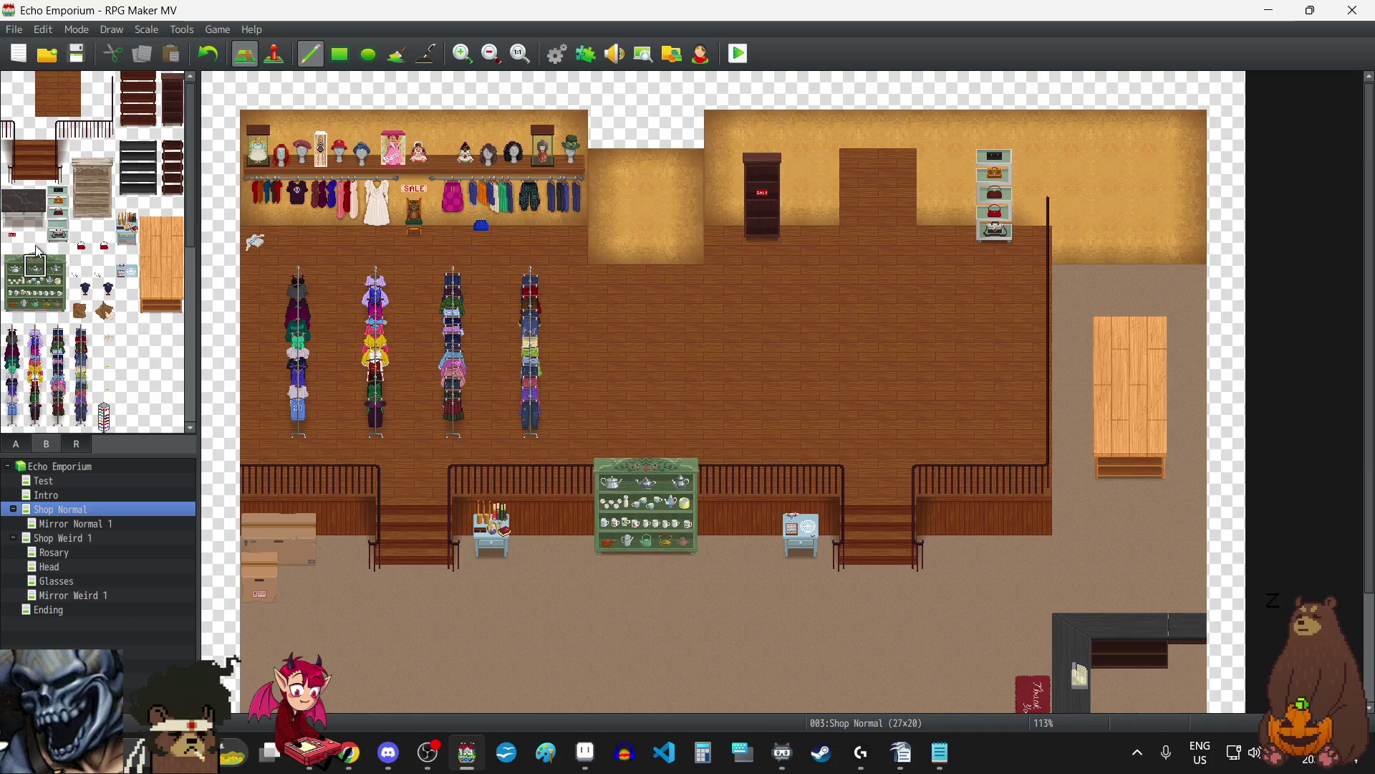
# Zoom in, return to 100%, and place a drawer cabinet under the blue stand.
pyautogui.scroll(-2, 656, 591)
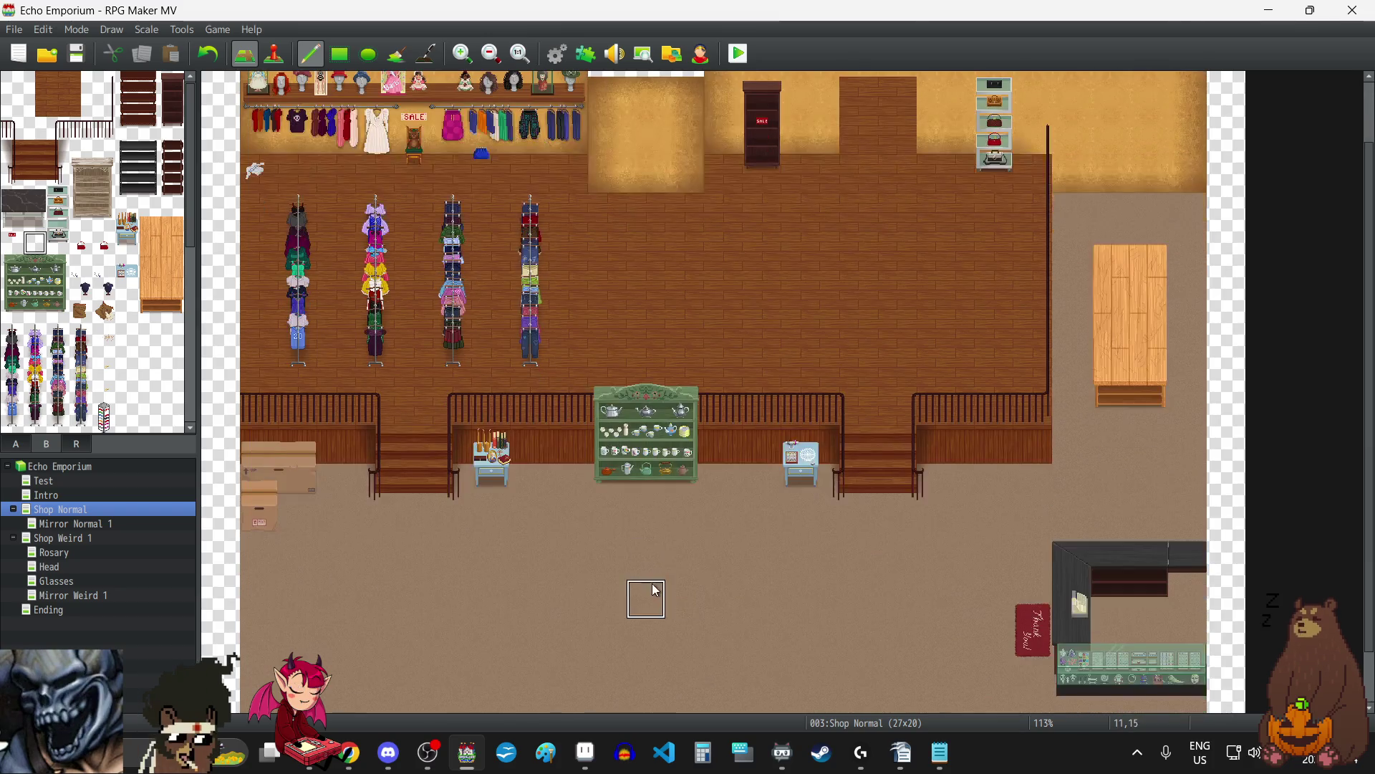
pyautogui.click(463, 56)
pyautogui.click(463, 56)
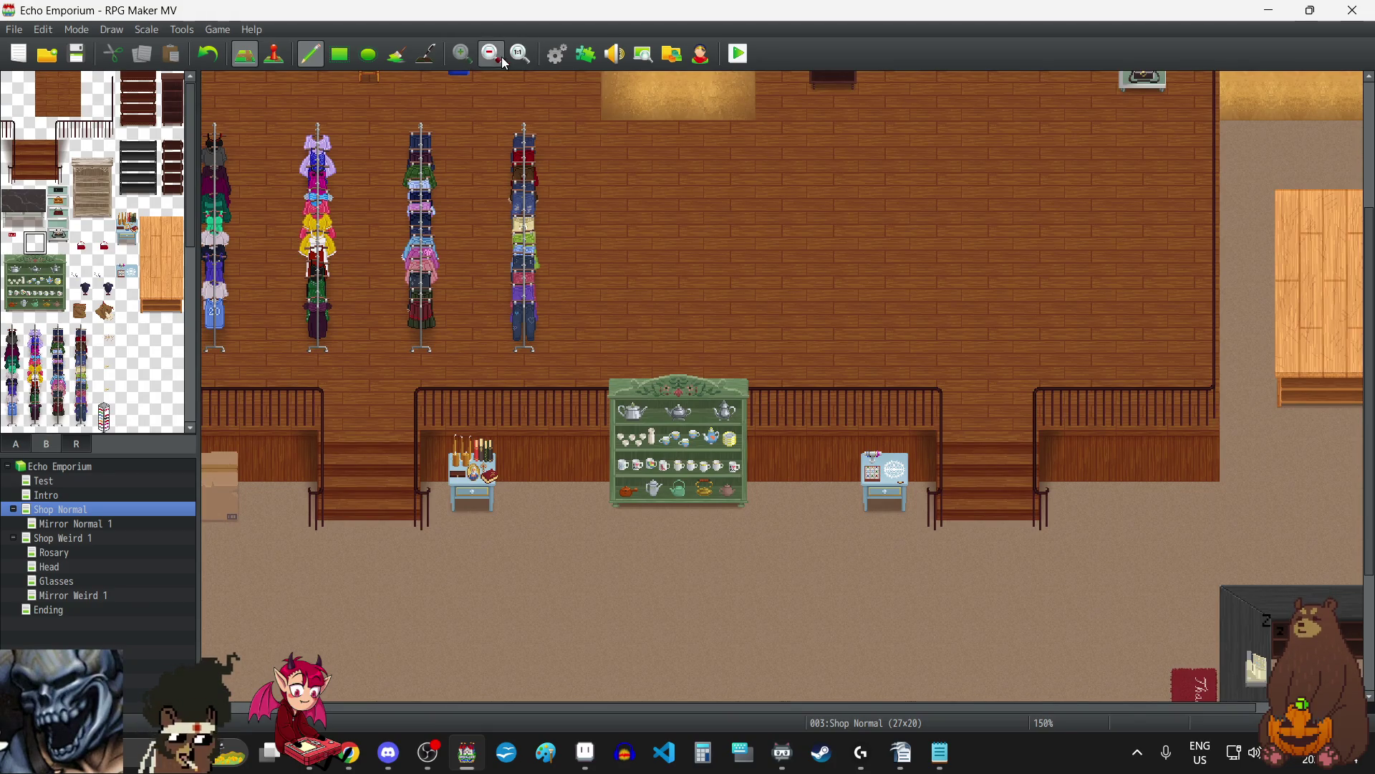
pyautogui.click(493, 56)
pyautogui.click(493, 56)
pyautogui.scroll(1, 609, 580)
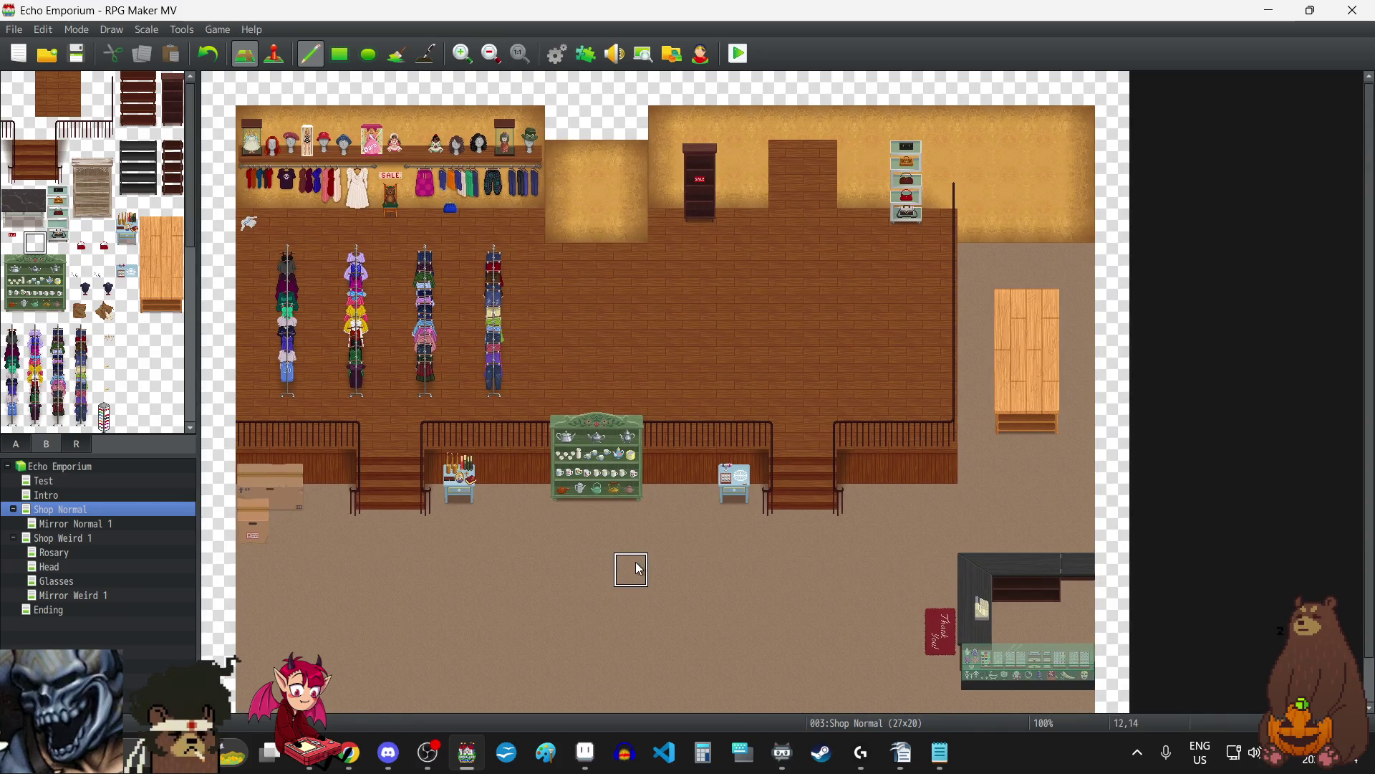
pyautogui.scroll(-1, 636, 564)
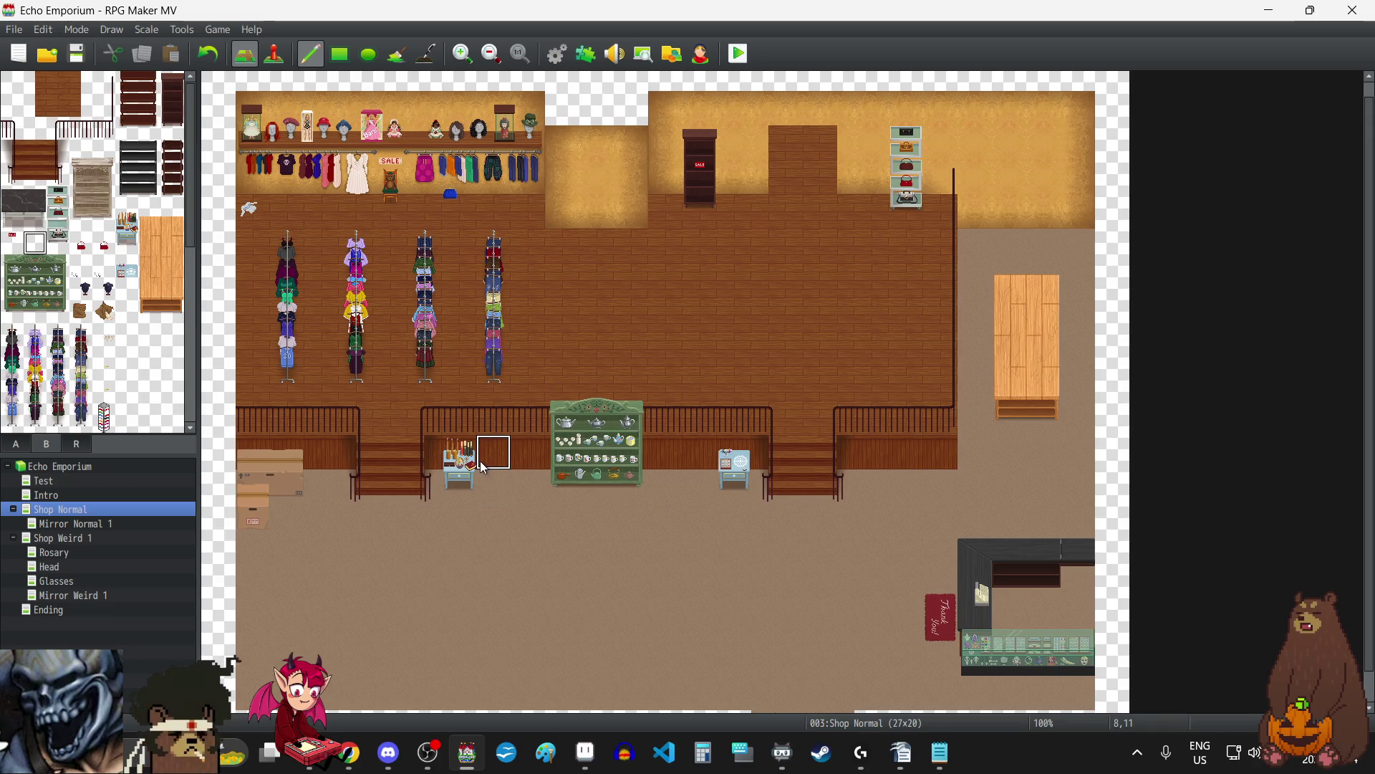
pyautogui.click(732, 490)
# Undo the drawer cabinet and erase the items and leftover tile on both blue stands.
pyautogui.hotkey('ctrl', 'z')
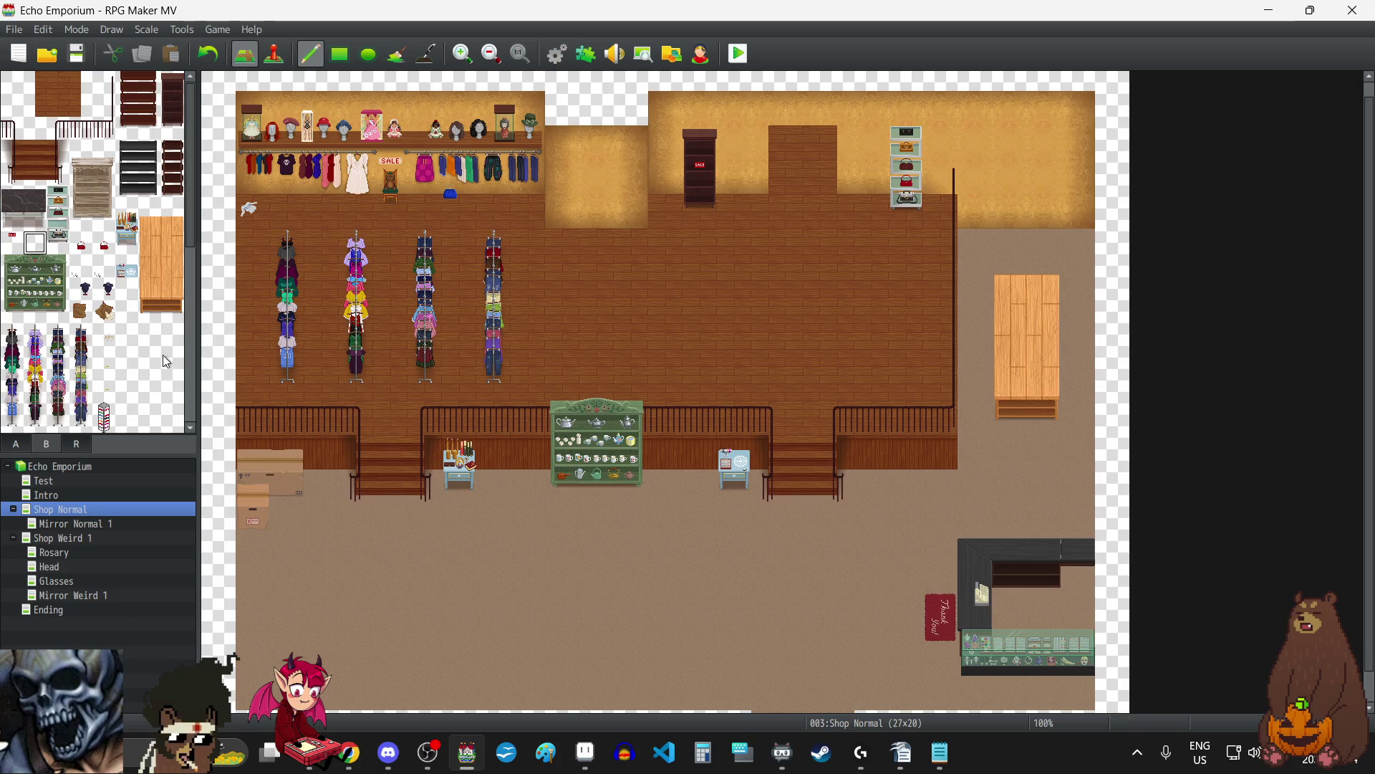
pyautogui.click(18, 446)
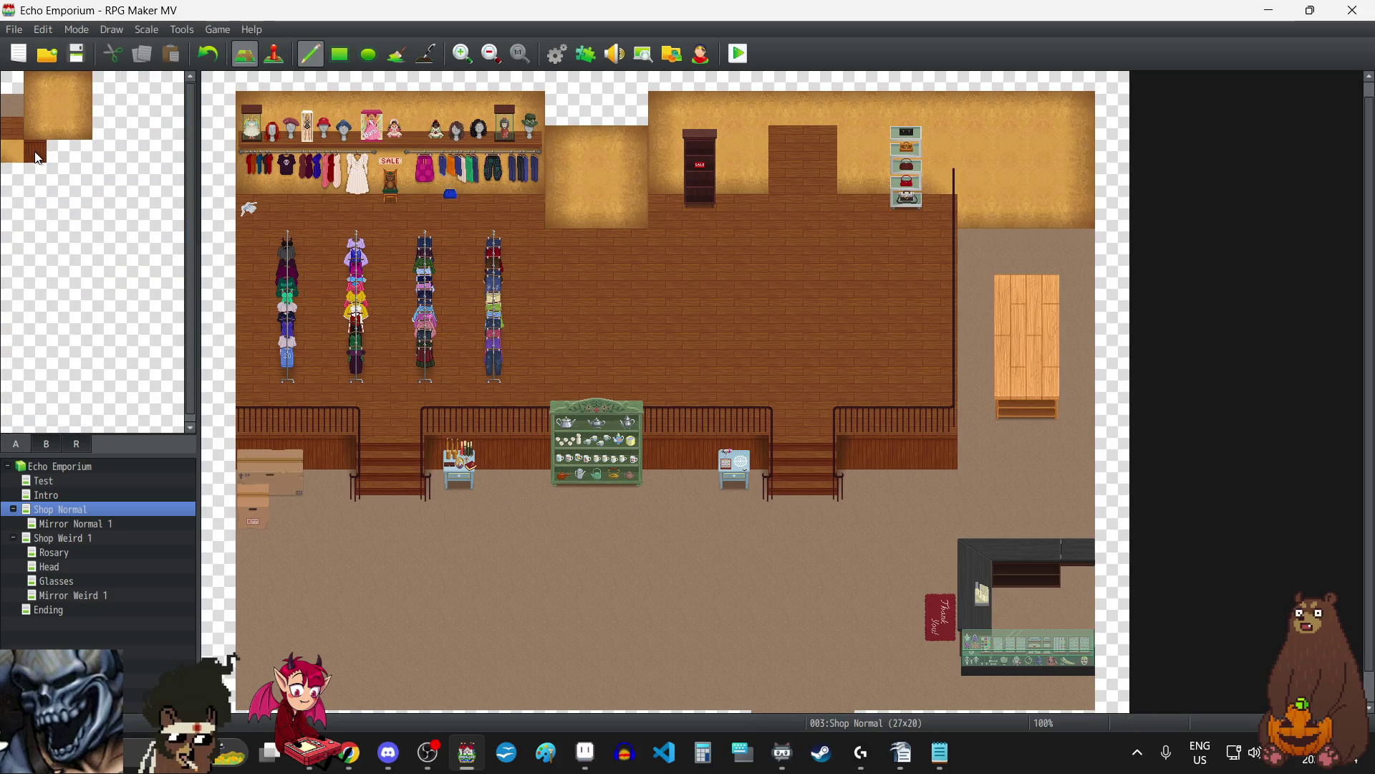
pyautogui.click(460, 452)
pyautogui.click(735, 452)
pyautogui.click(12, 105)
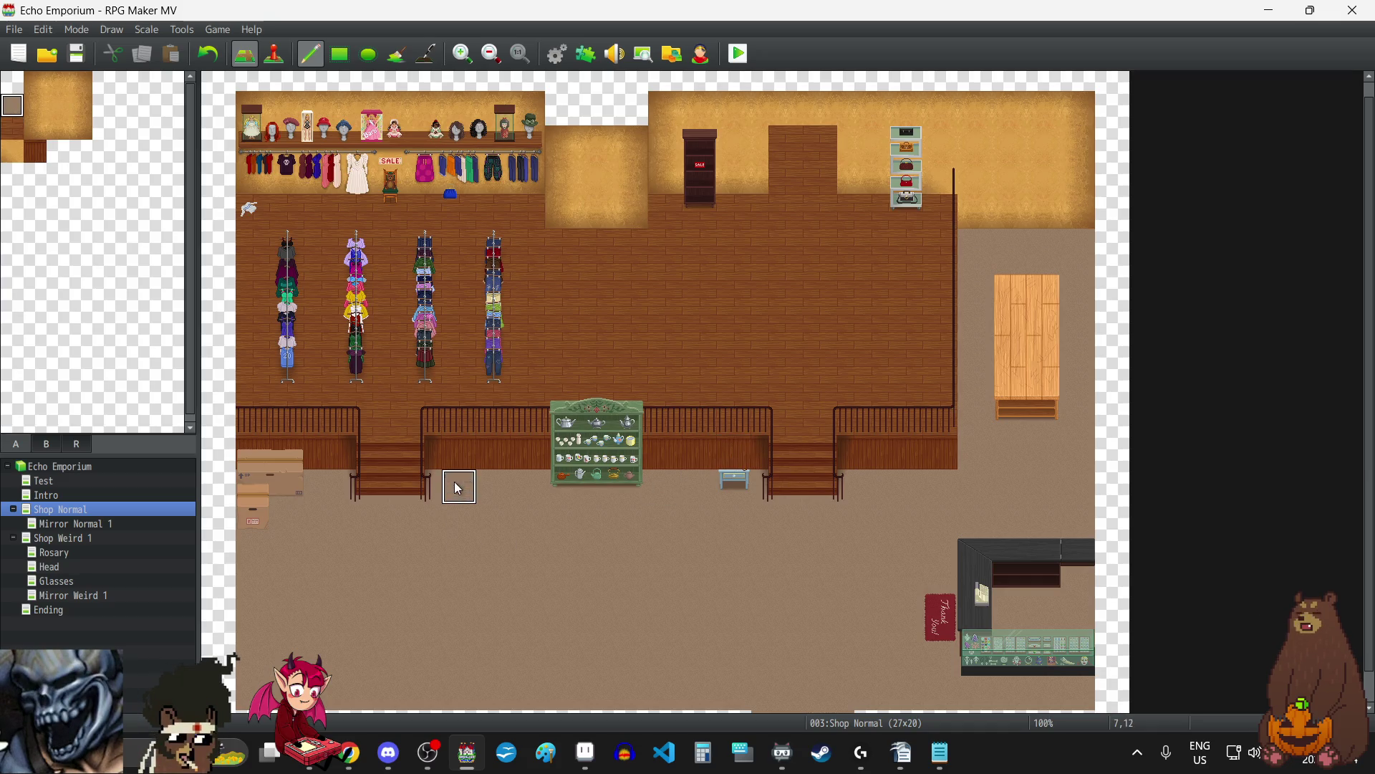
pyautogui.click(735, 500)
# Place two small grey-blue tables on the left and right floor spots.
pyautogui.click(47, 442)
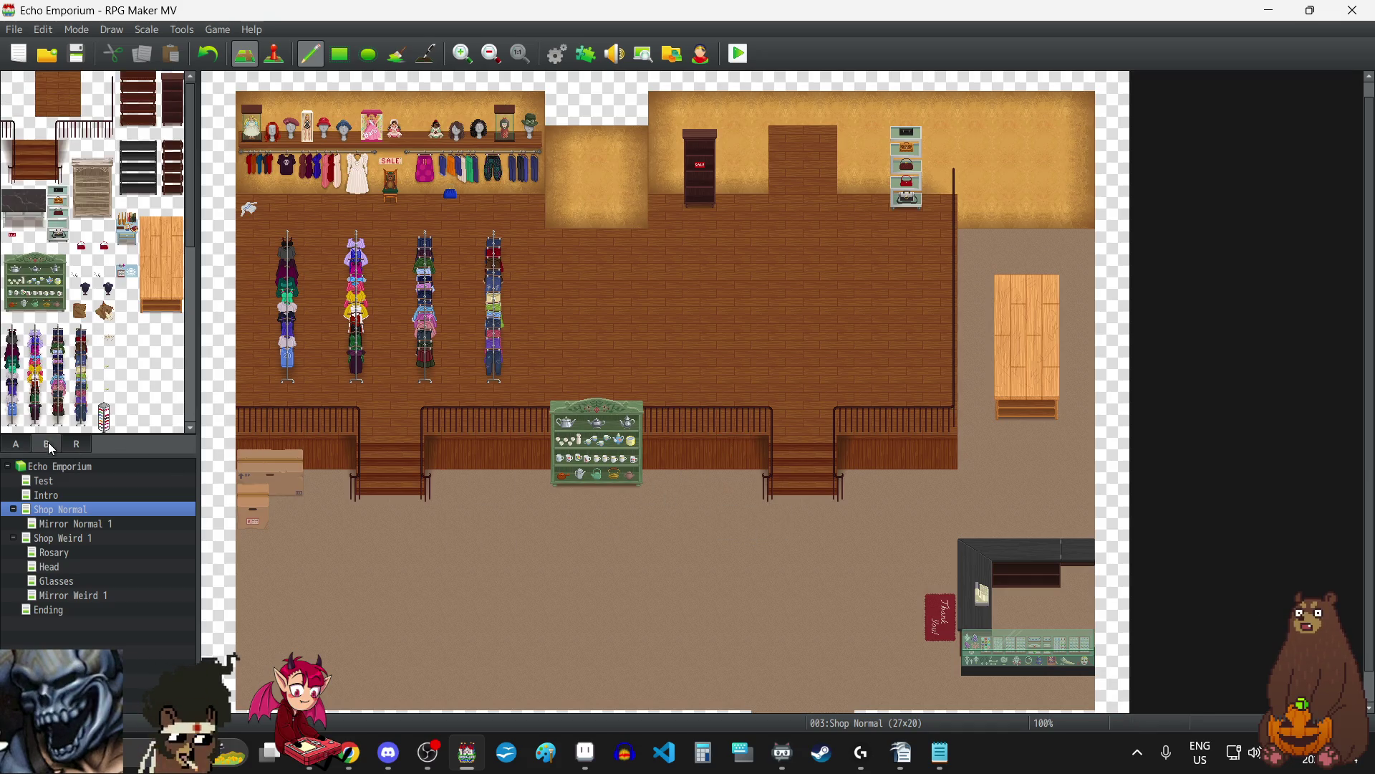
pyautogui.click(126, 242)
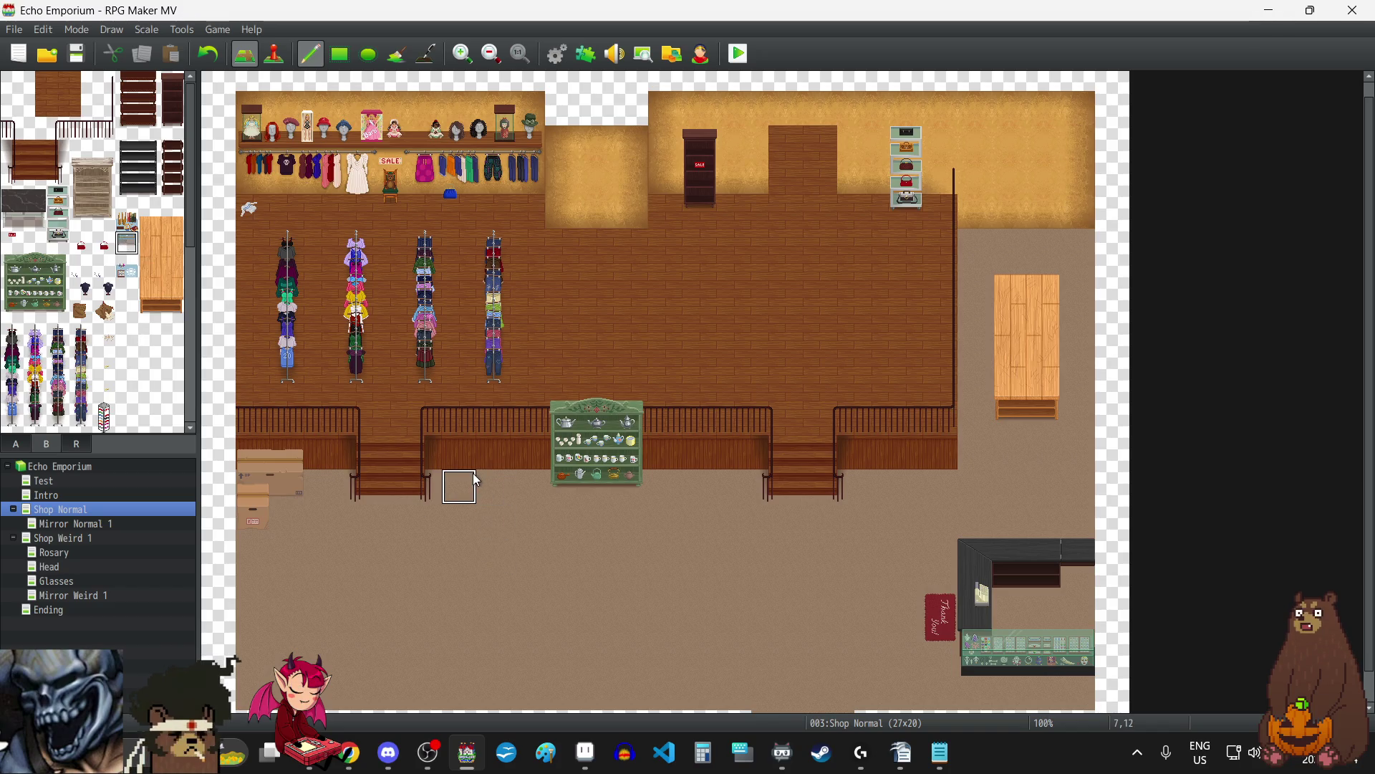
pyautogui.click(495, 477)
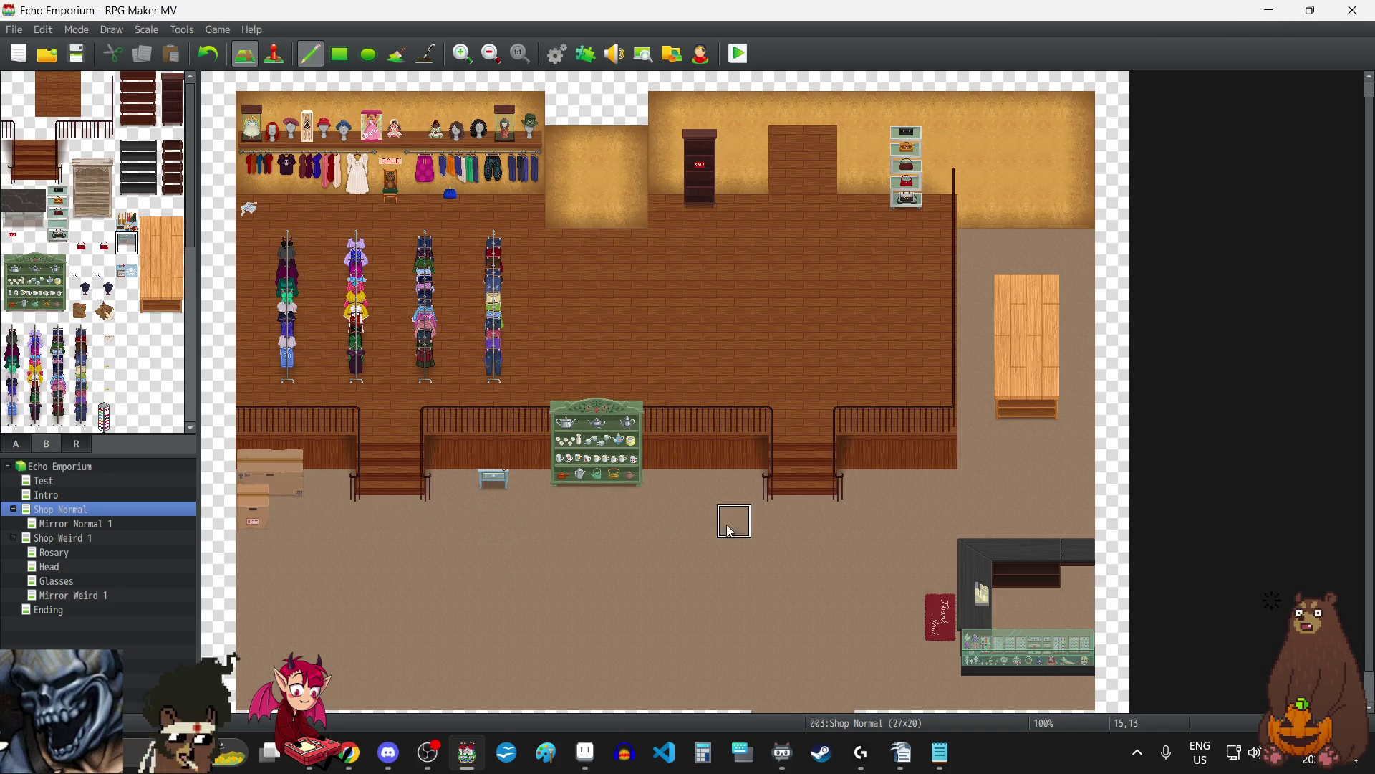
pyautogui.click(690, 485)
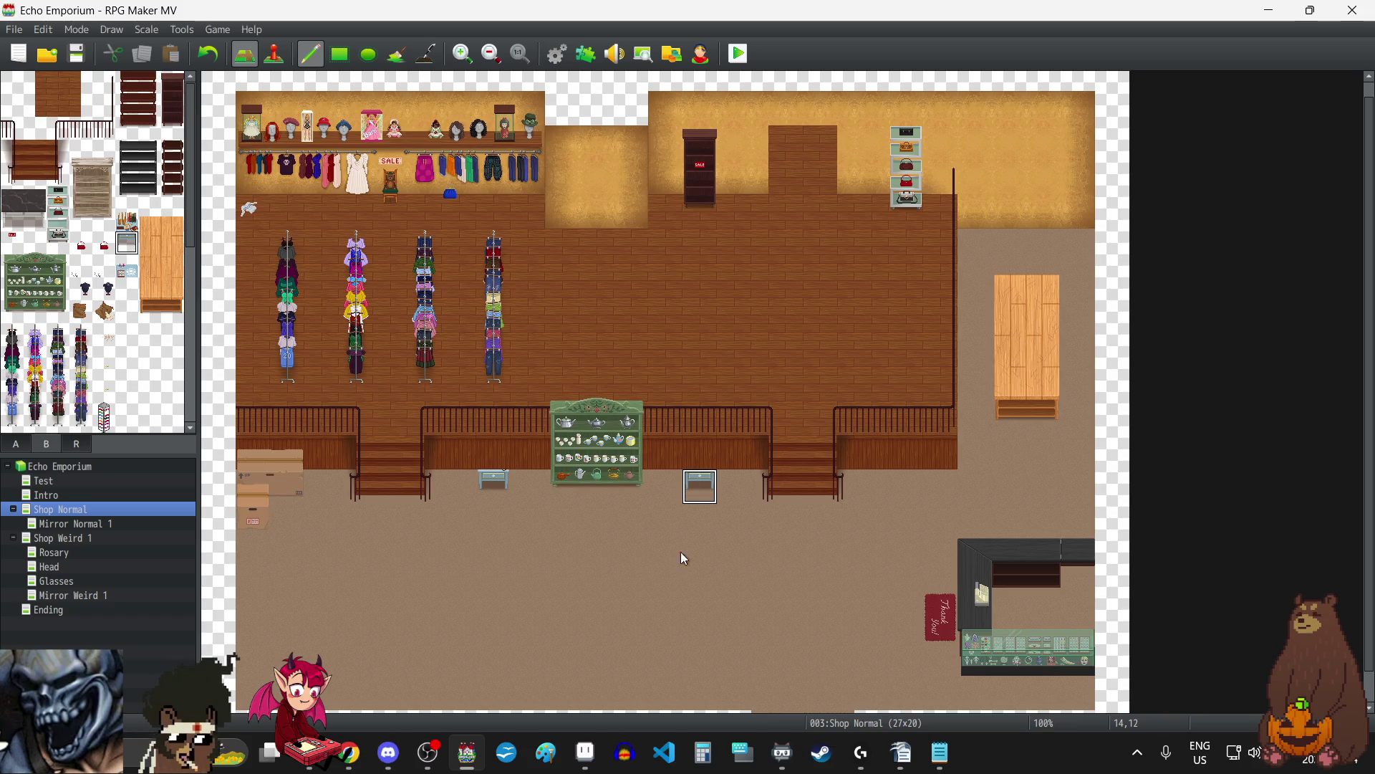
# Put a small item display on each of the two grey-blue tables.
pyautogui.click(123, 219)
pyautogui.click(493, 453)
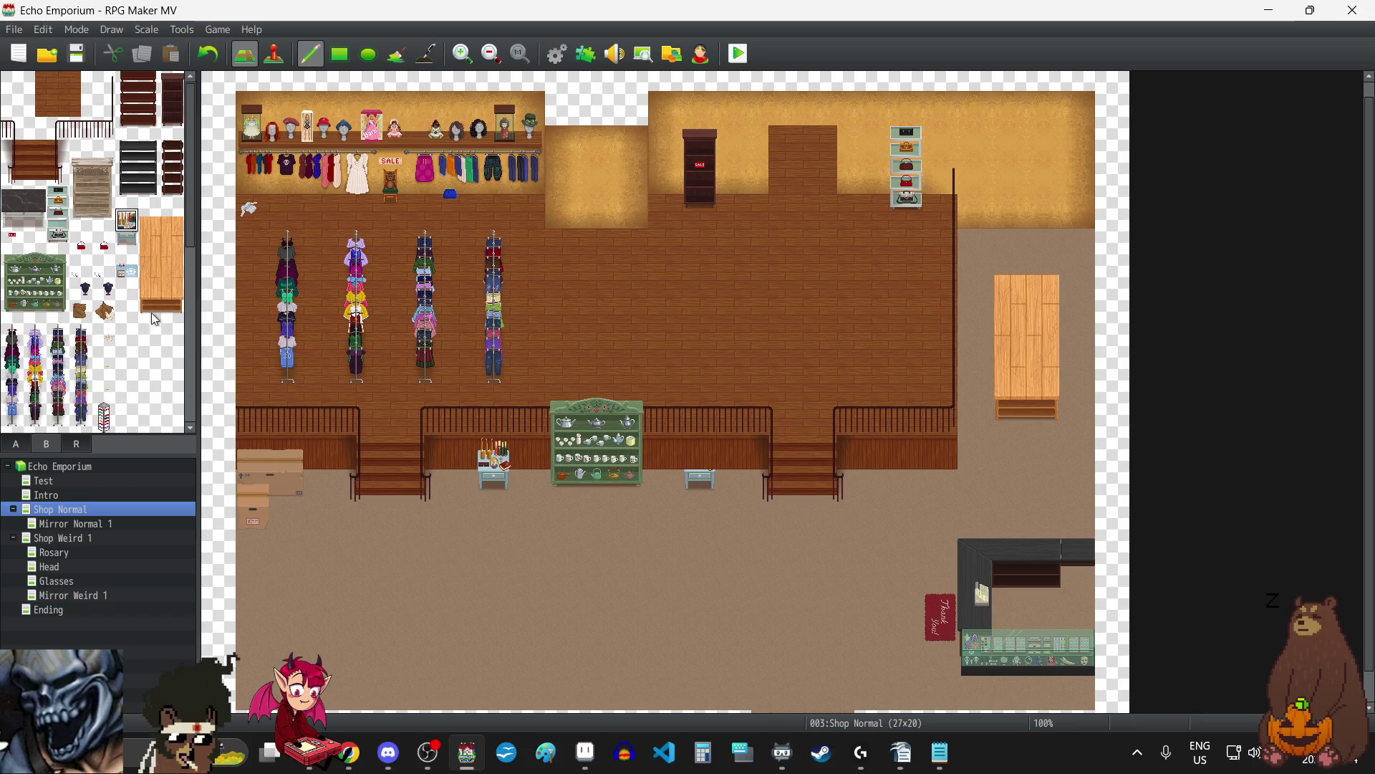
pyautogui.click(131, 277)
pyautogui.click(698, 450)
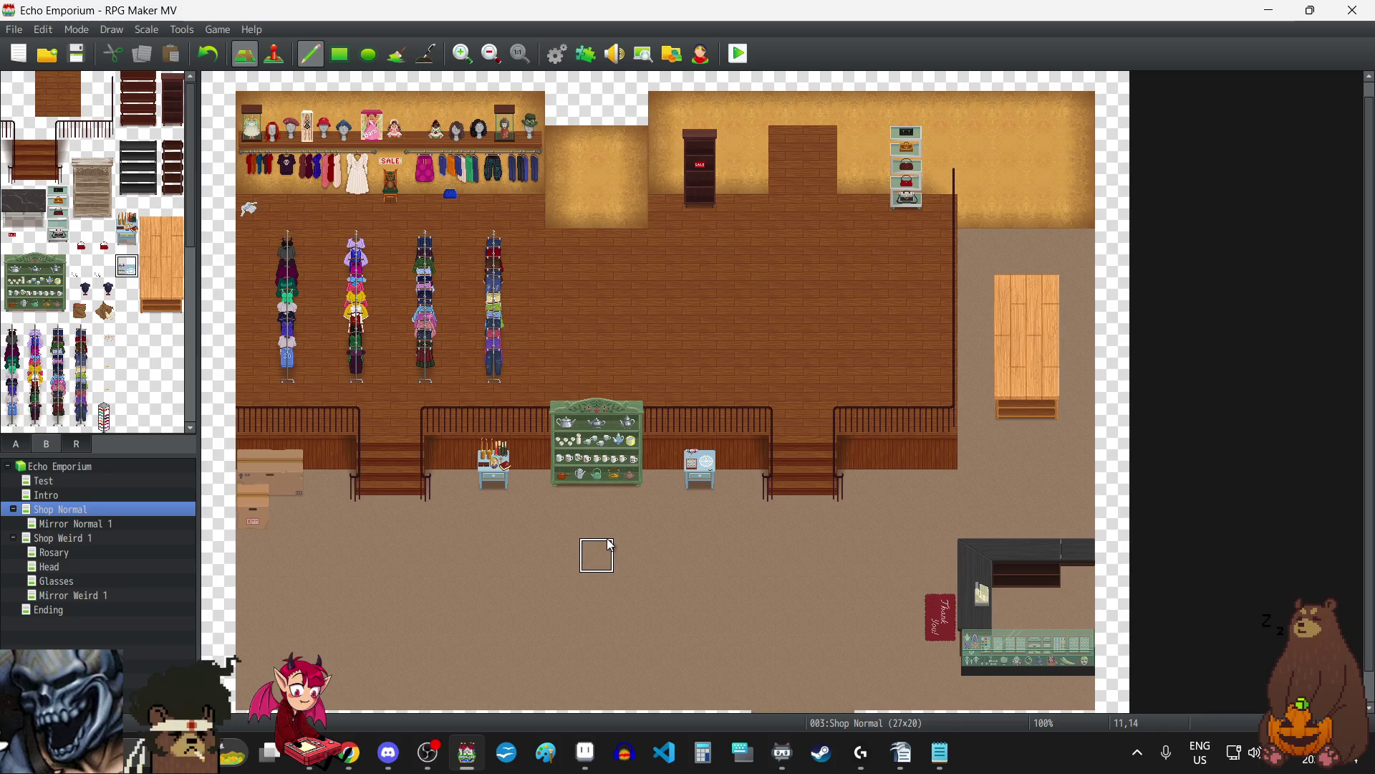
pyautogui.scroll(-1, 611, 546)
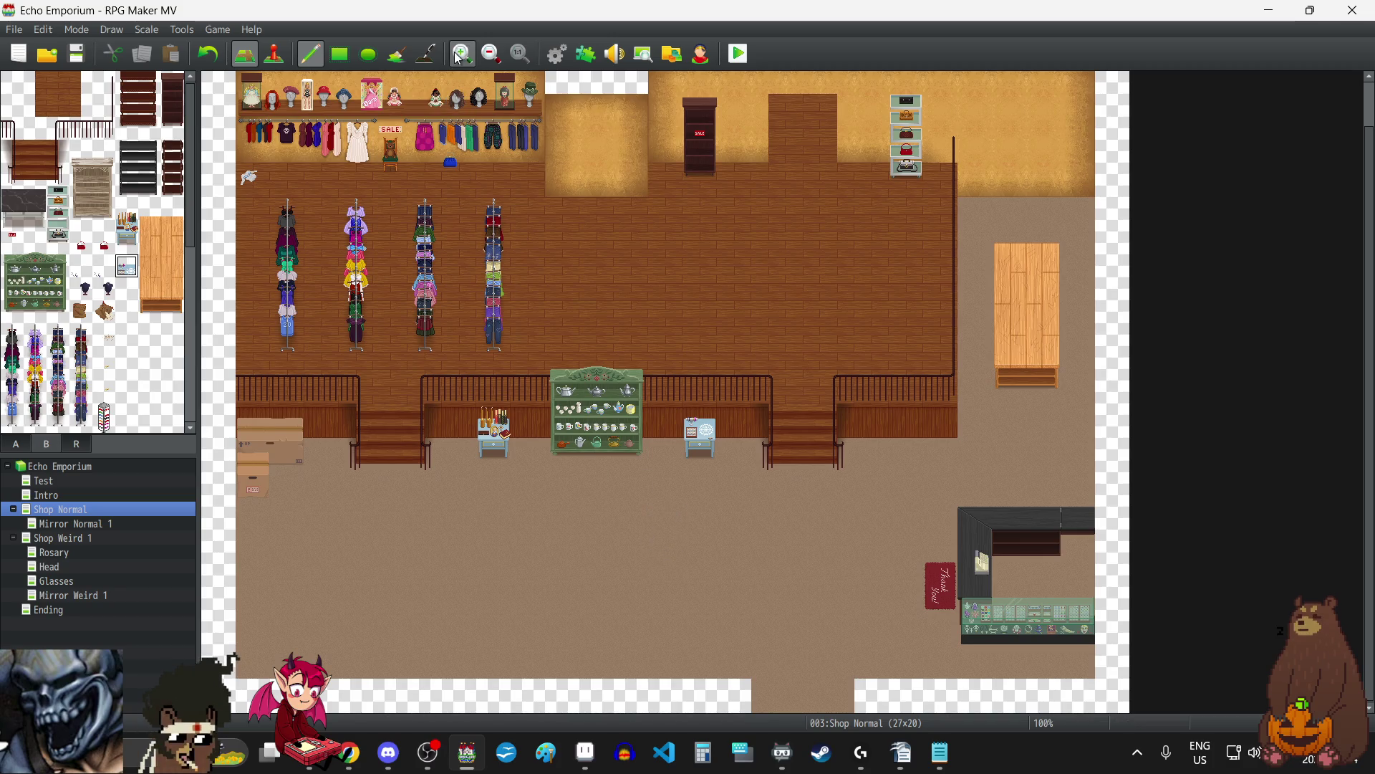
pyautogui.click(462, 54)
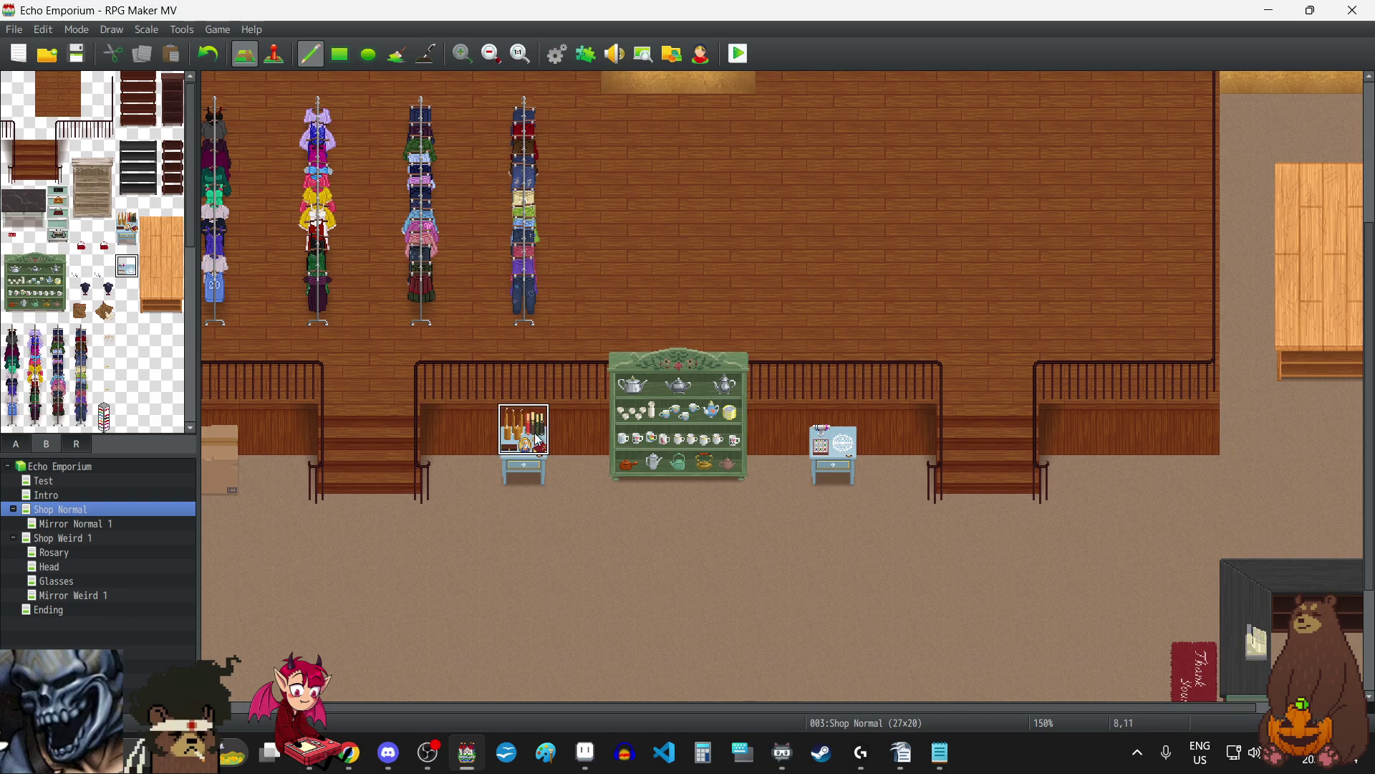
pyautogui.scroll(-3, 707, 598)
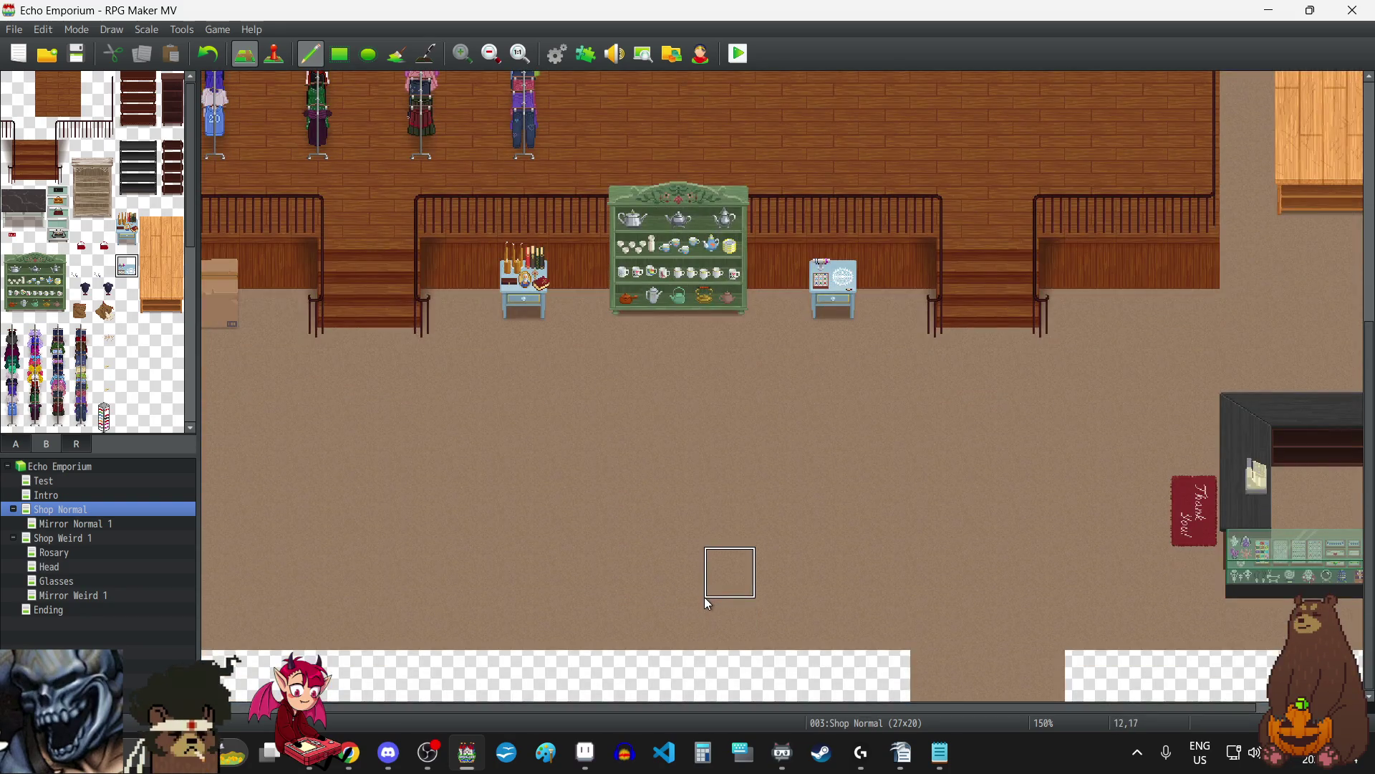
pyautogui.scroll(3, 706, 602)
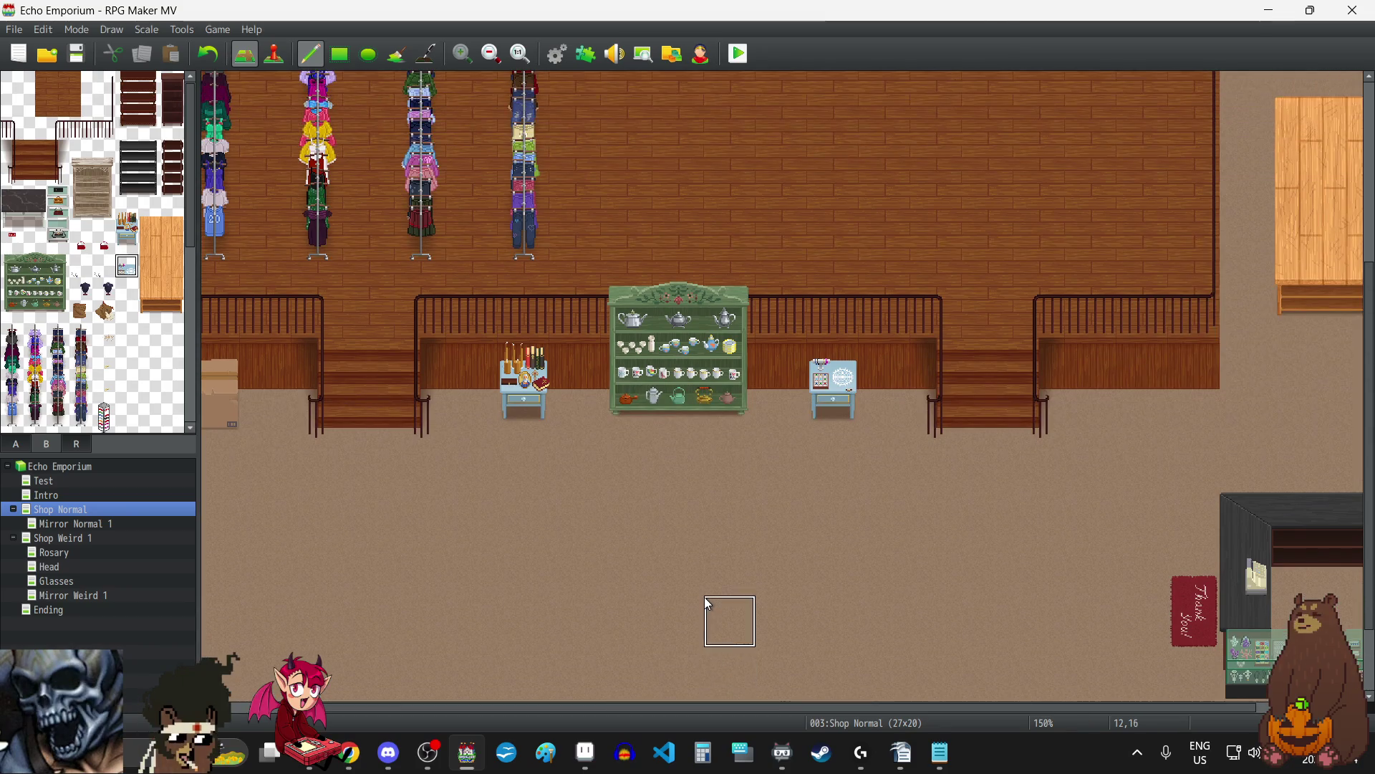
pyautogui.click(491, 54)
pyautogui.click(492, 54)
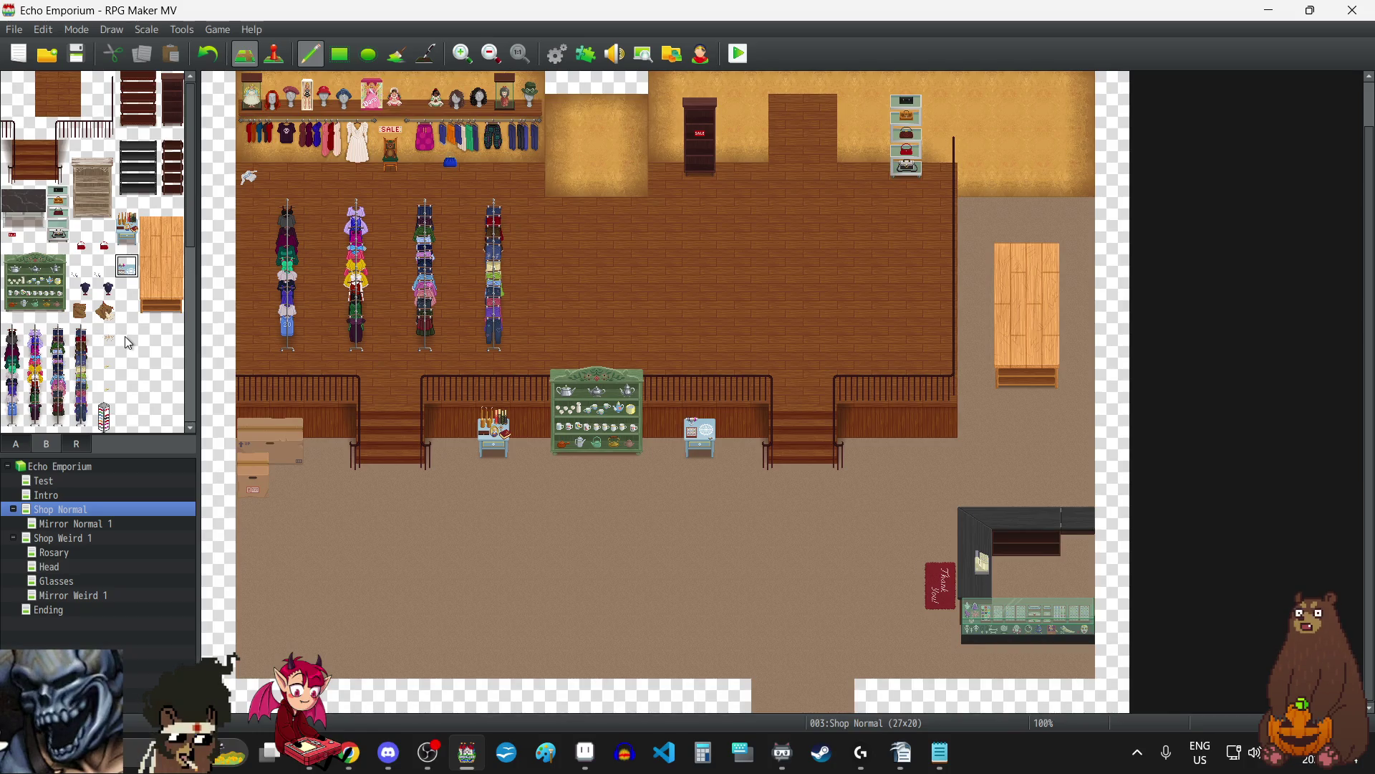
pyautogui.scroll(-2, 125, 336)
pyautogui.scroll(1, 125, 336)
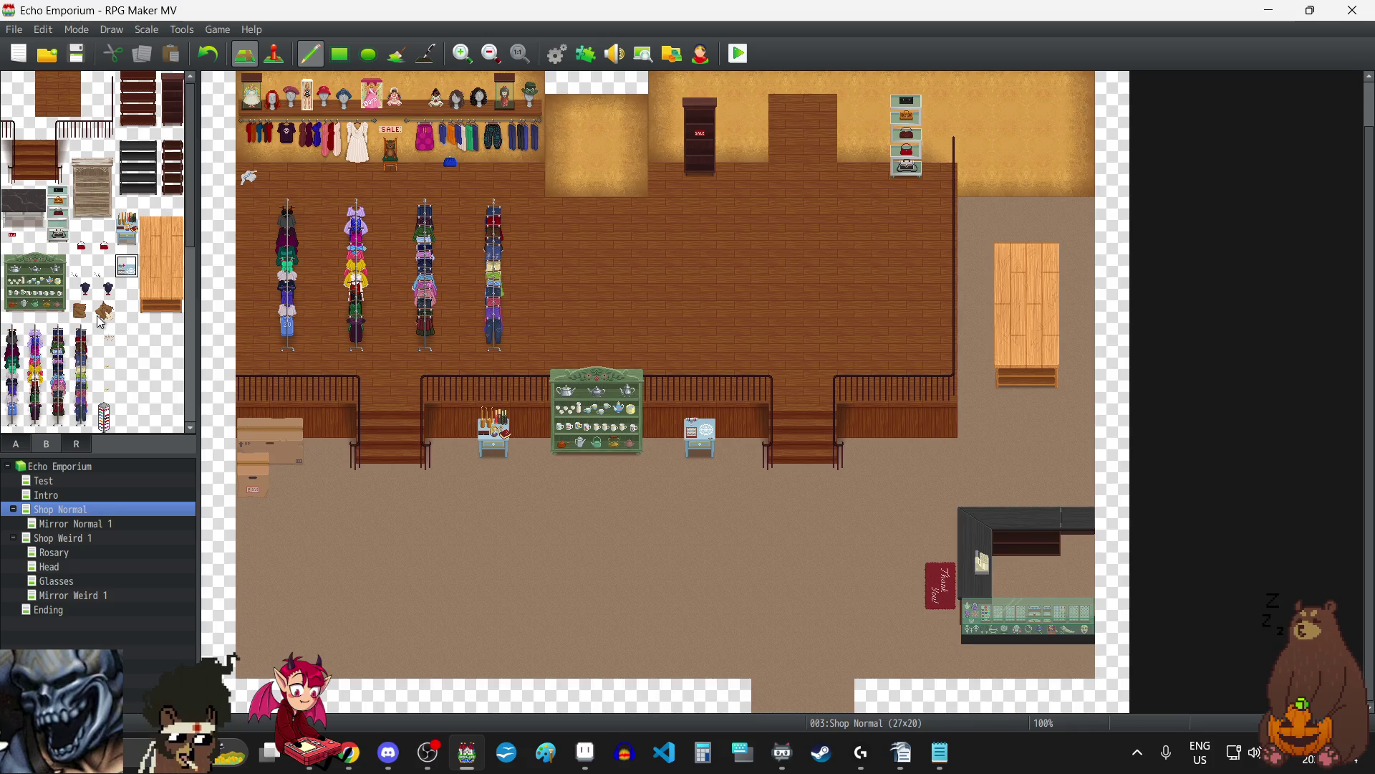
pyautogui.moveTo(10, 194); pyautogui.dragTo(39, 215)
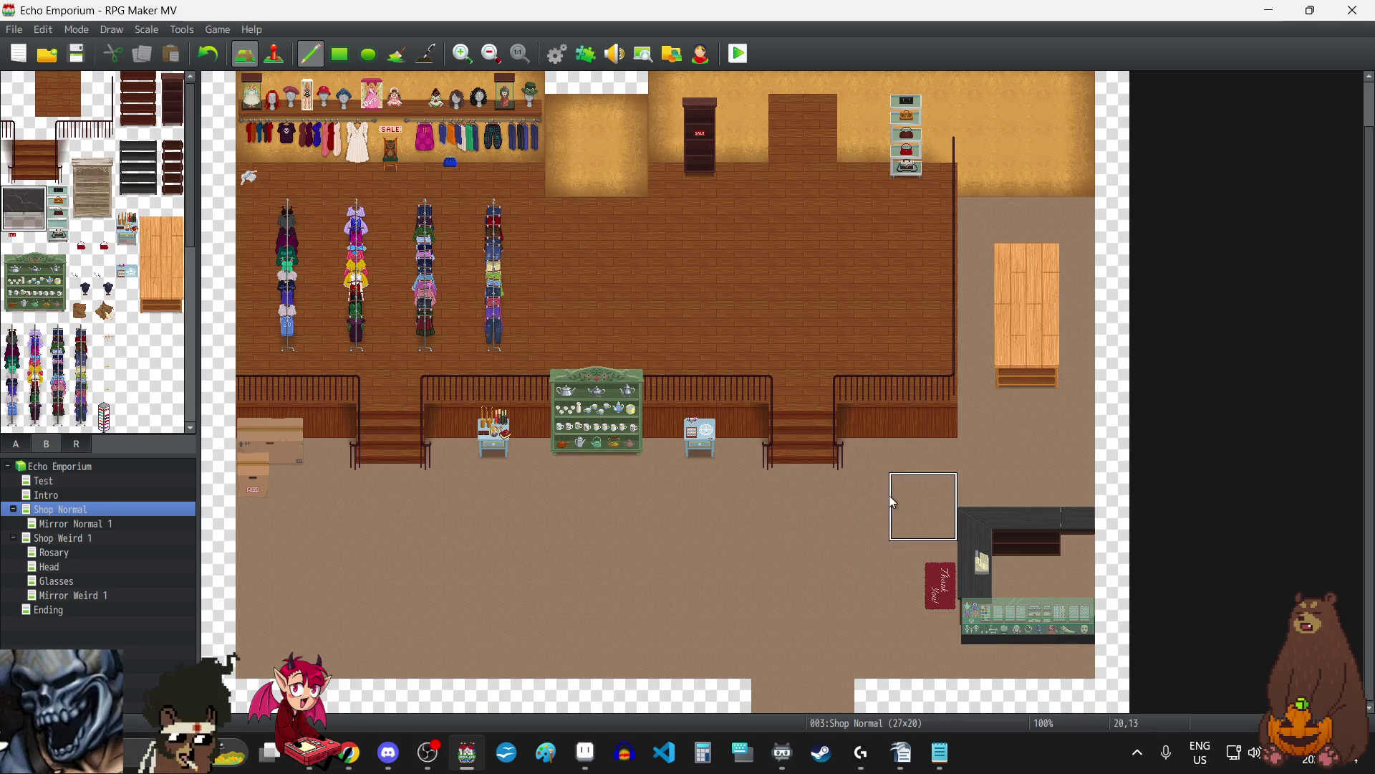
pyautogui.moveTo(129, 86); pyautogui.dragTo(147, 108)
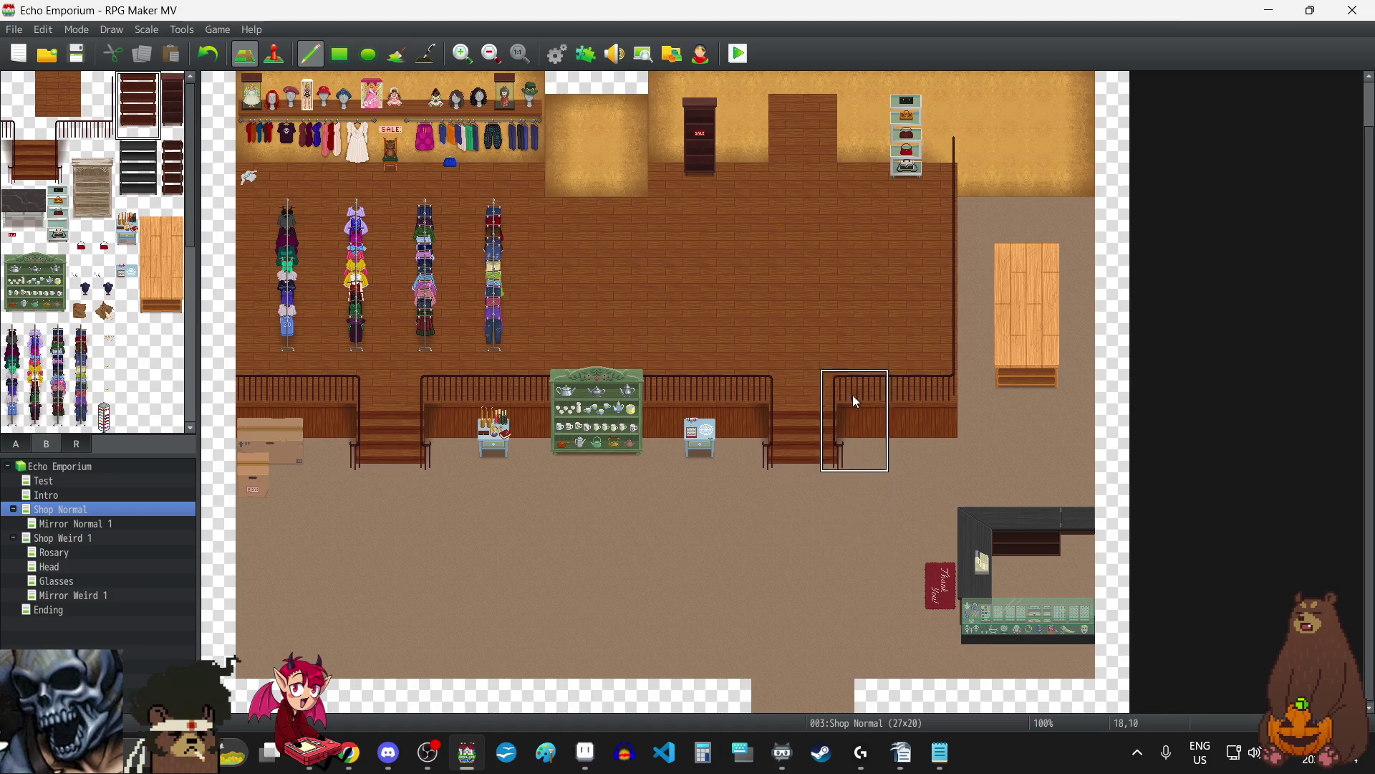
pyautogui.click(888, 380)
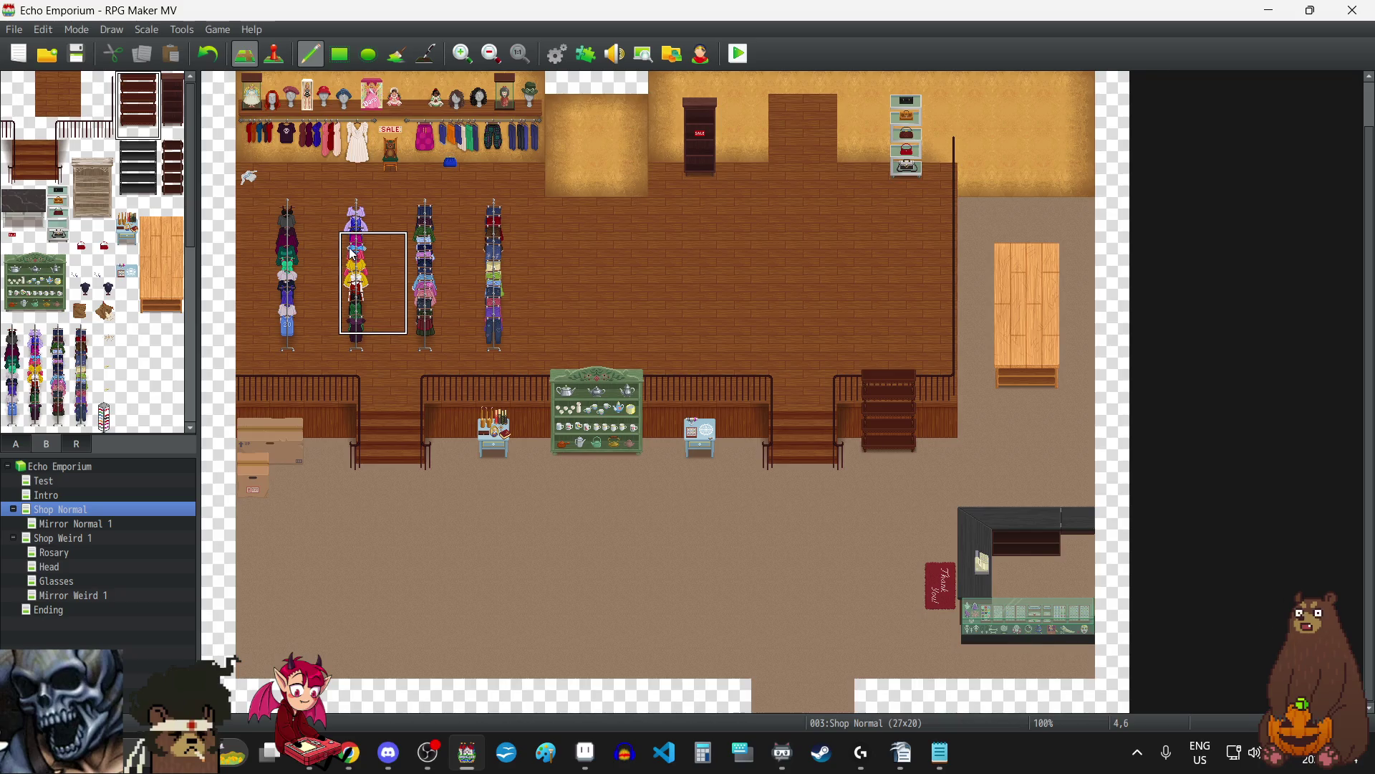
pyautogui.click(207, 54)
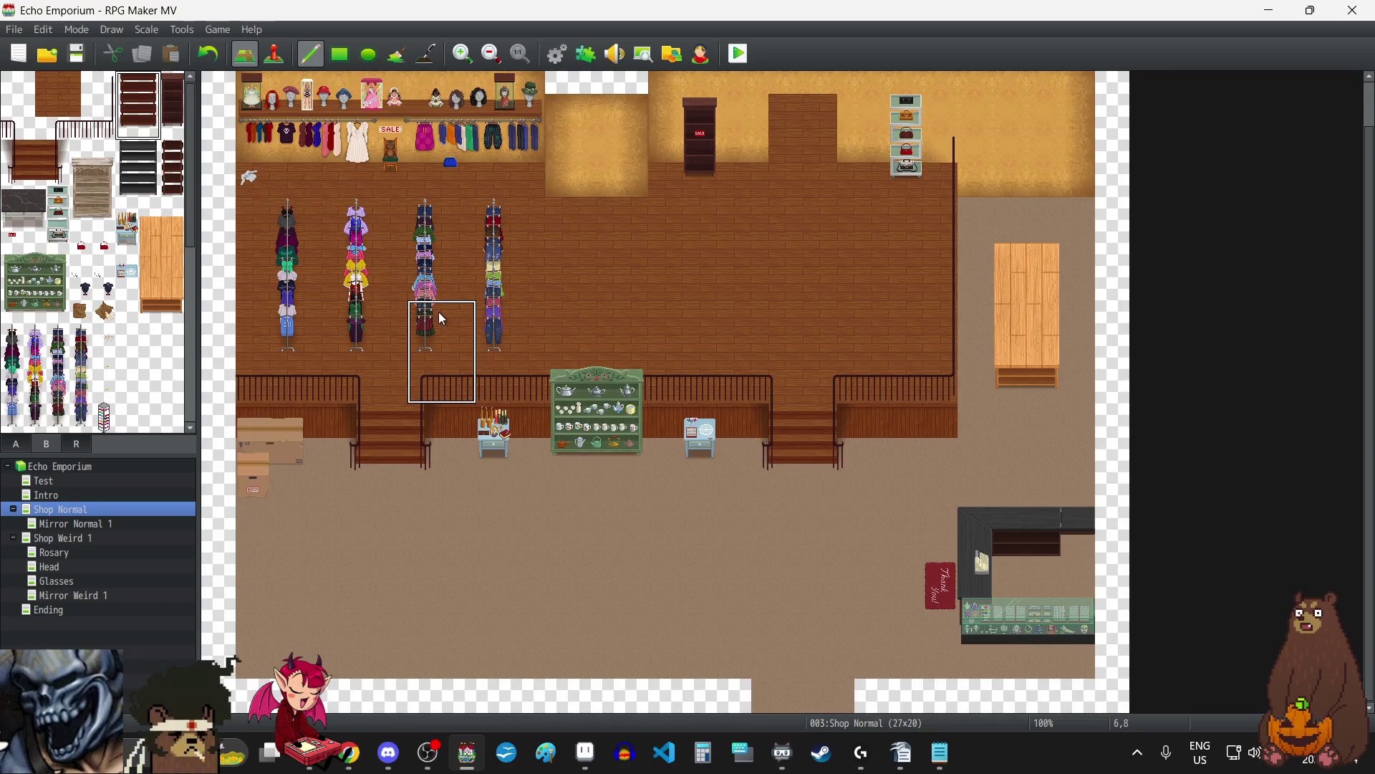
pyautogui.scroll(-1, 123, 337)
pyautogui.click(104, 393)
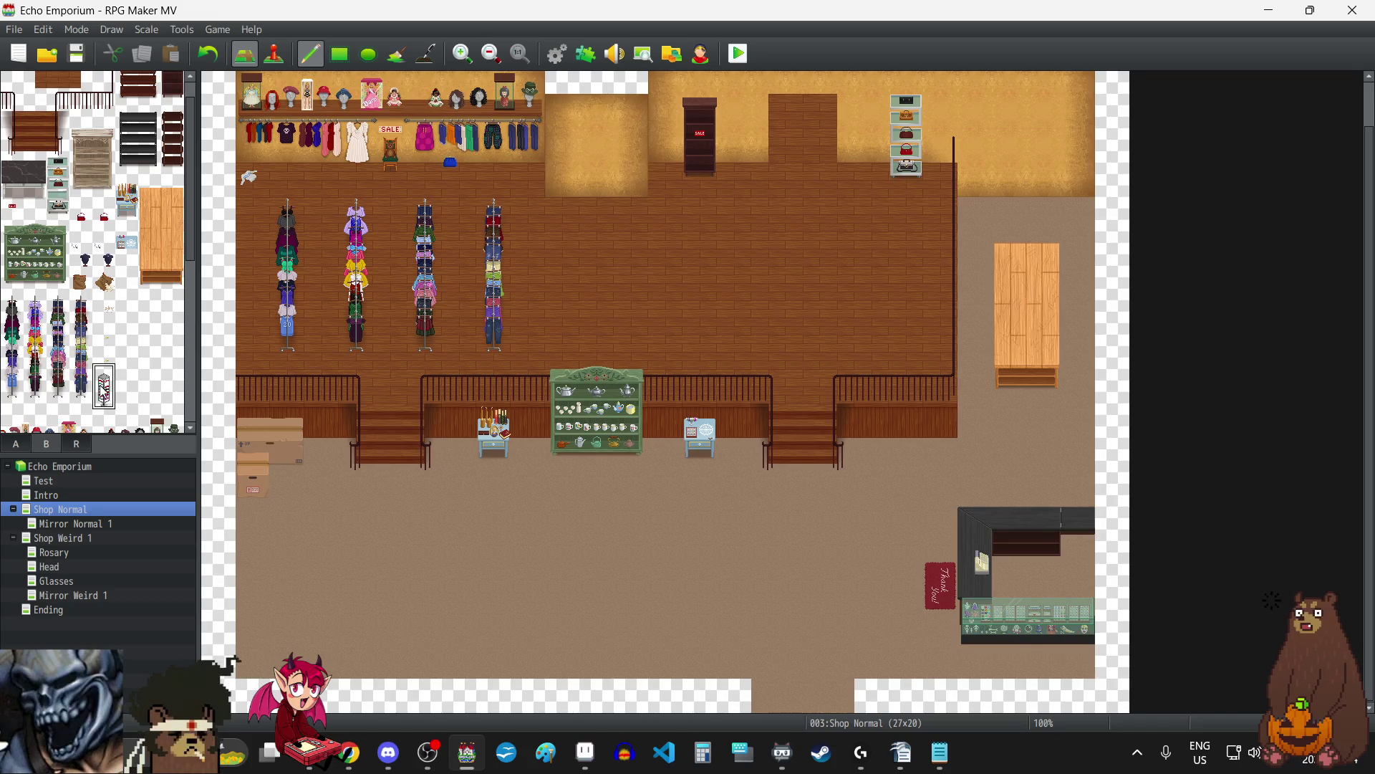
pyautogui.click(458, 572)
pyautogui.click(208, 55)
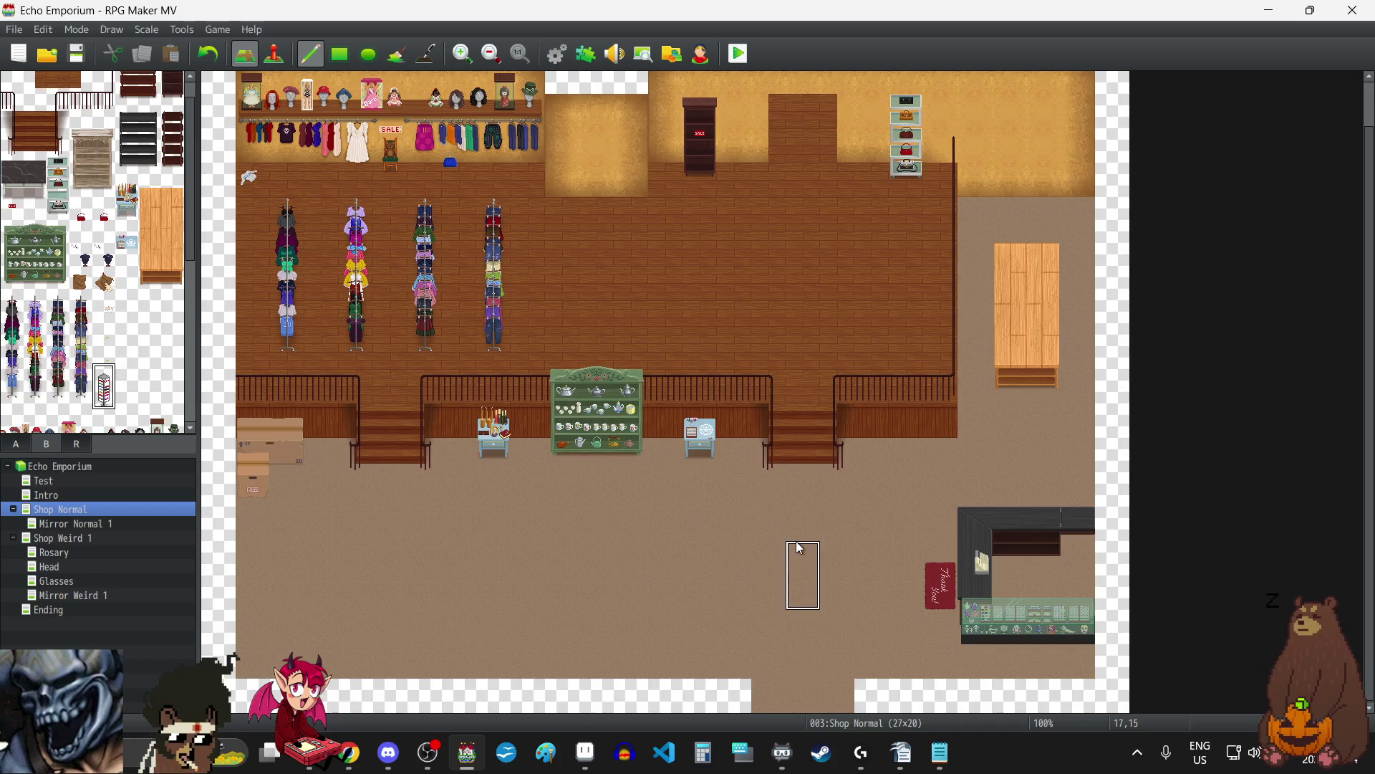
pyautogui.click(906, 426)
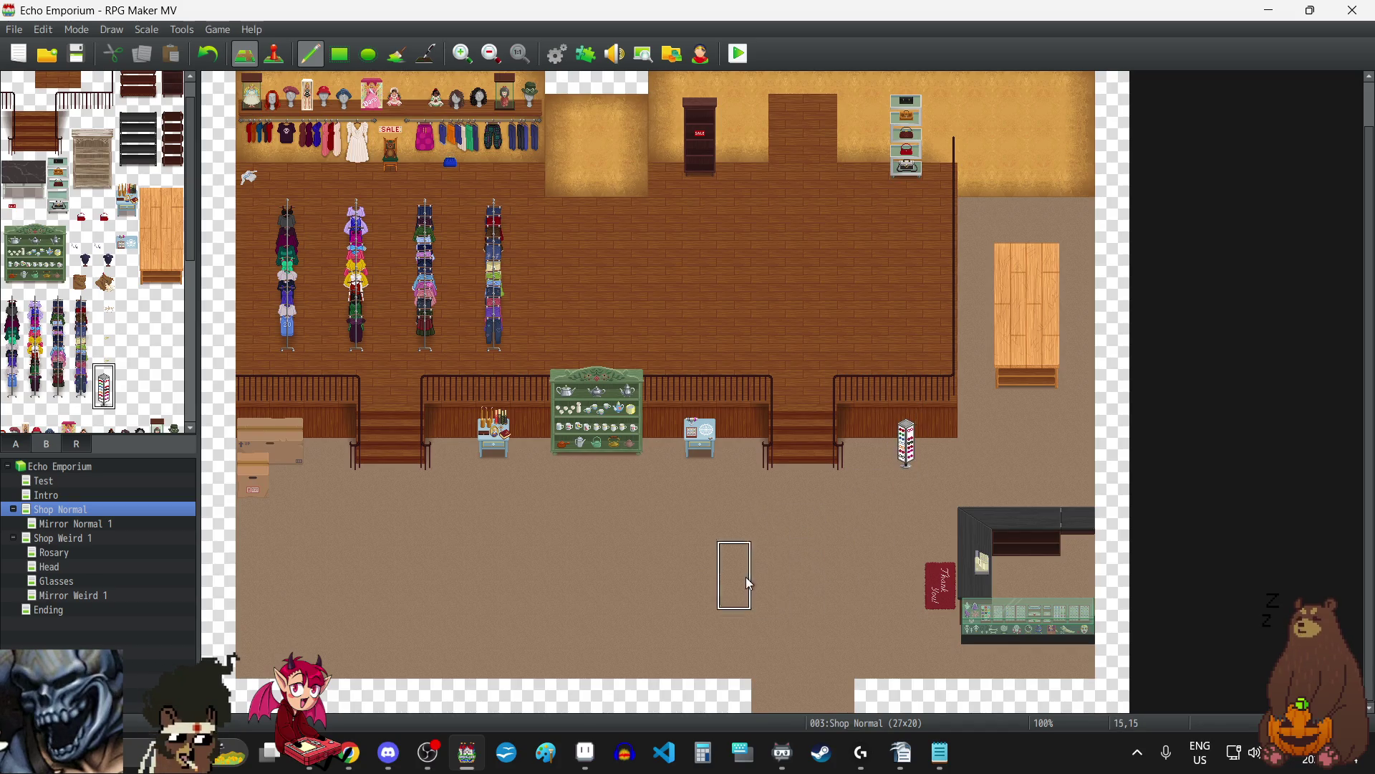
pyautogui.click(203, 60)
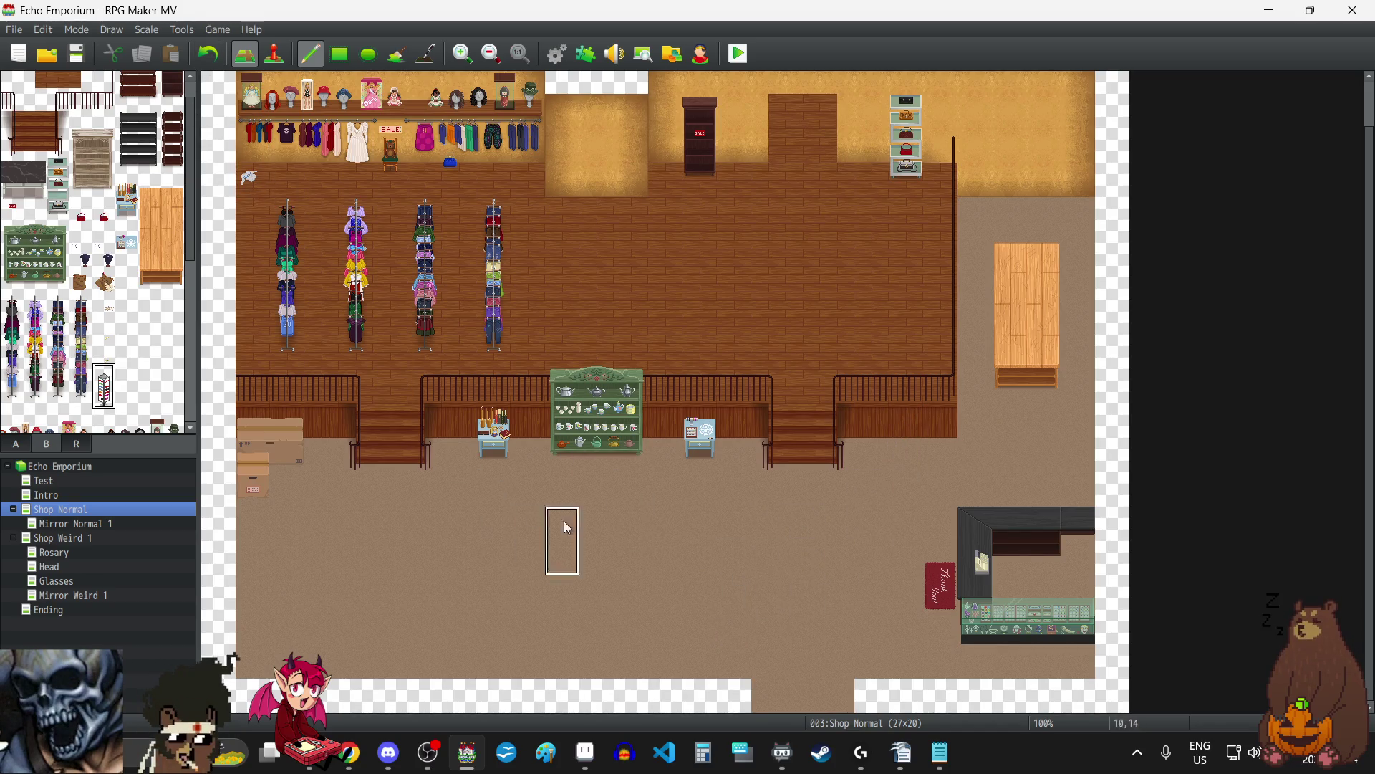
pyautogui.click(597, 192)
pyautogui.scroll(1, 631, 430)
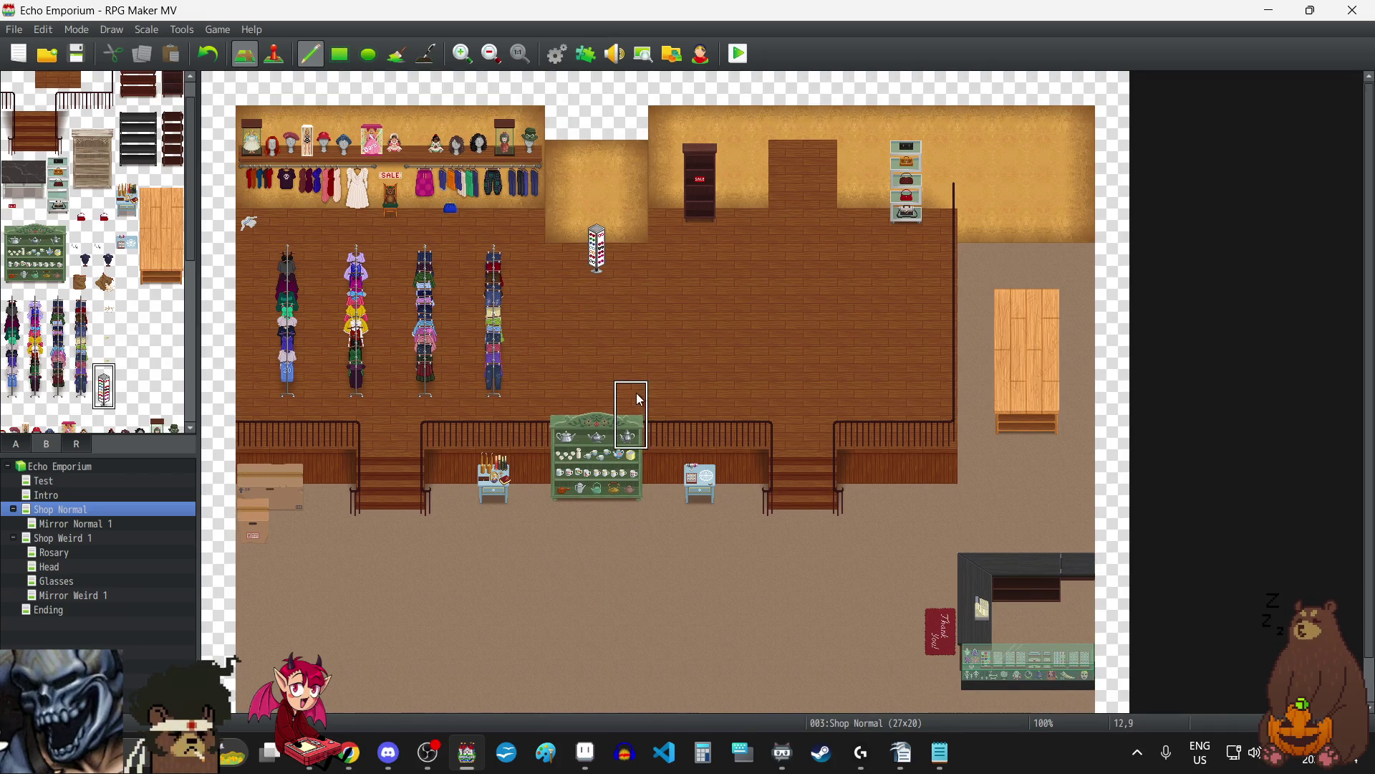
pyautogui.hotkey('ctrl', 'z')
pyautogui.click(608, 205)
pyautogui.click(208, 54)
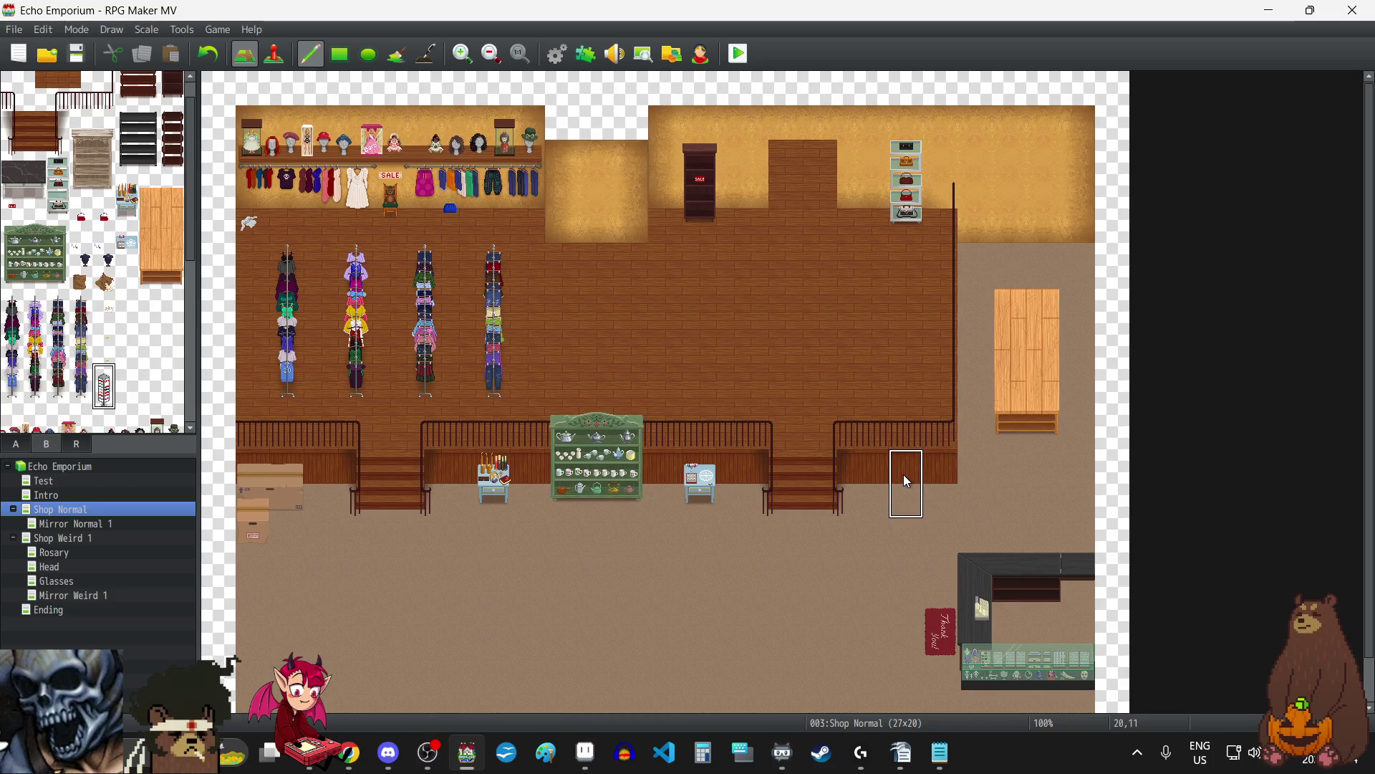
pyautogui.scroll(-1, 904, 474)
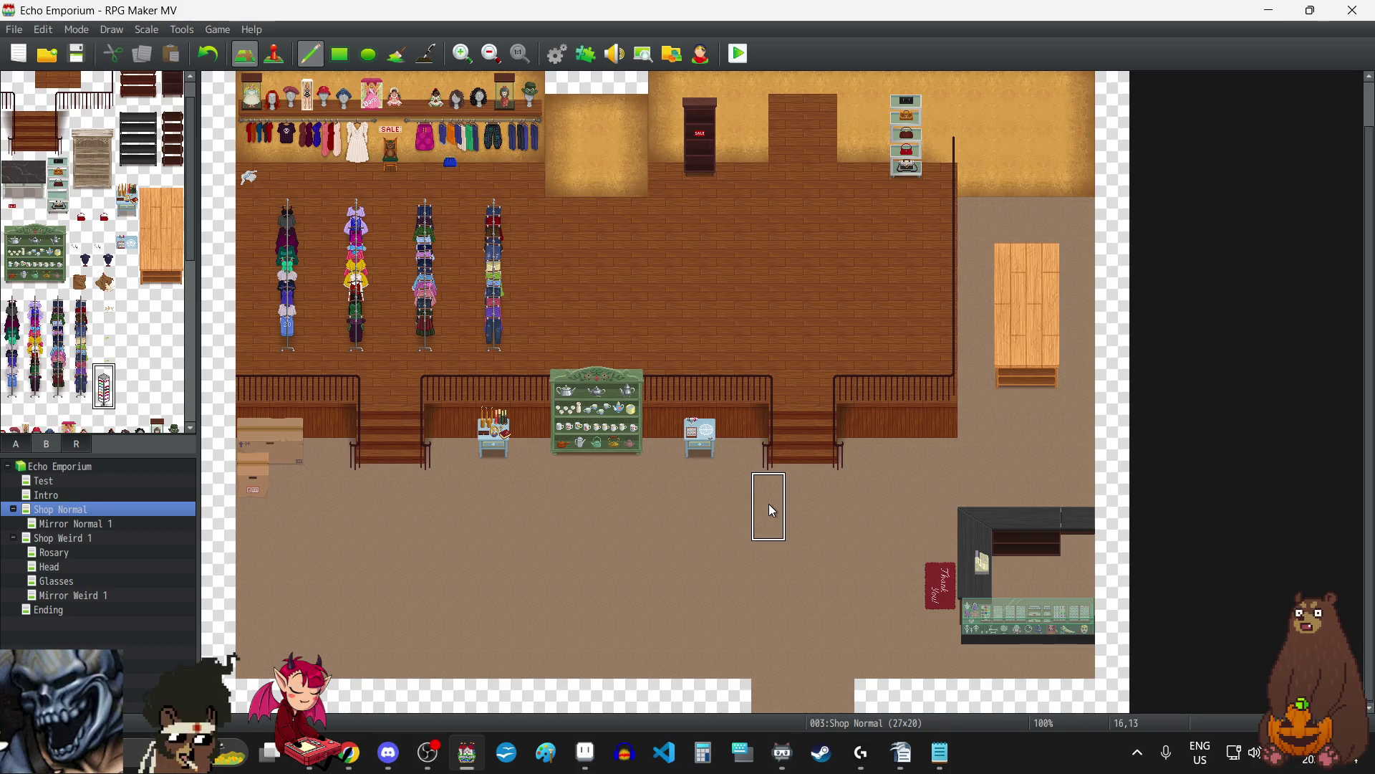
pyautogui.click(860, 129)
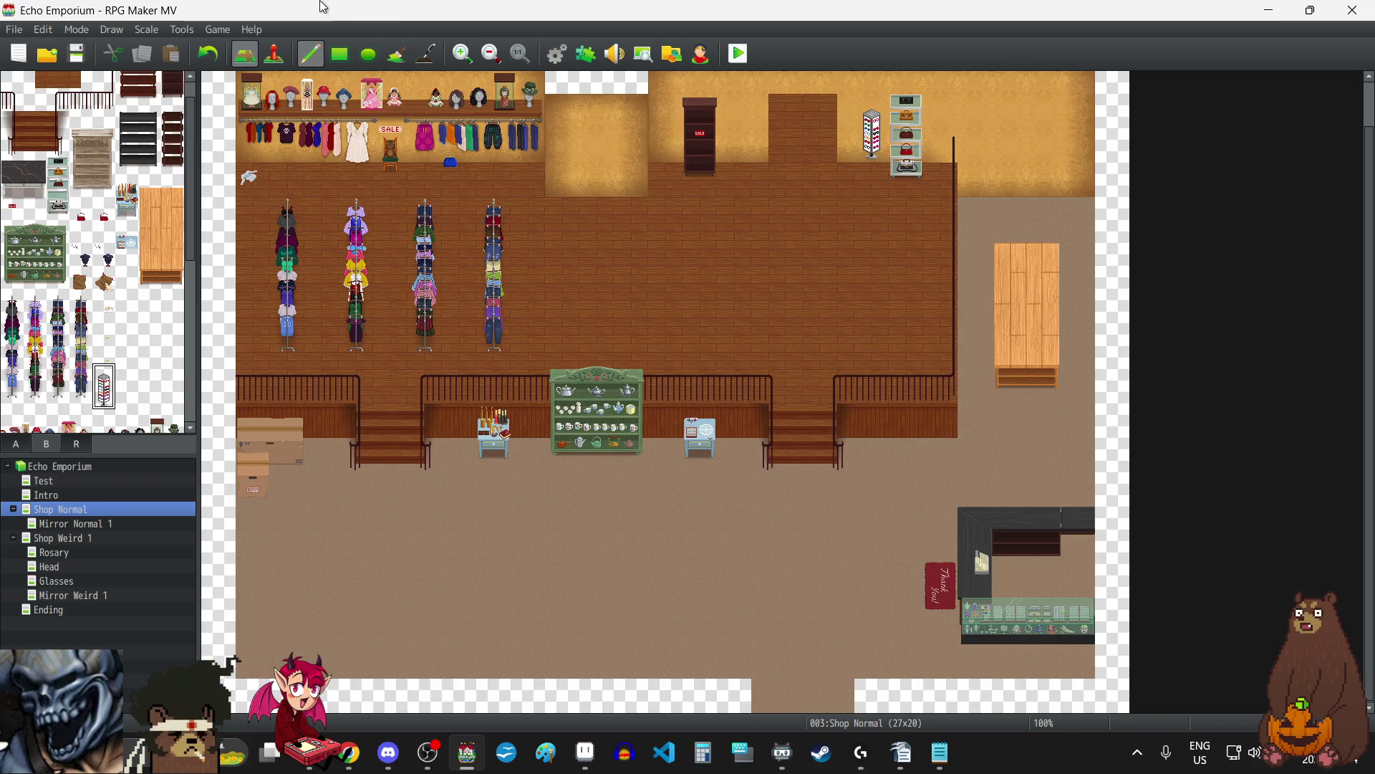
pyautogui.hotkey('ctrl', 'z')
pyautogui.click(872, 157)
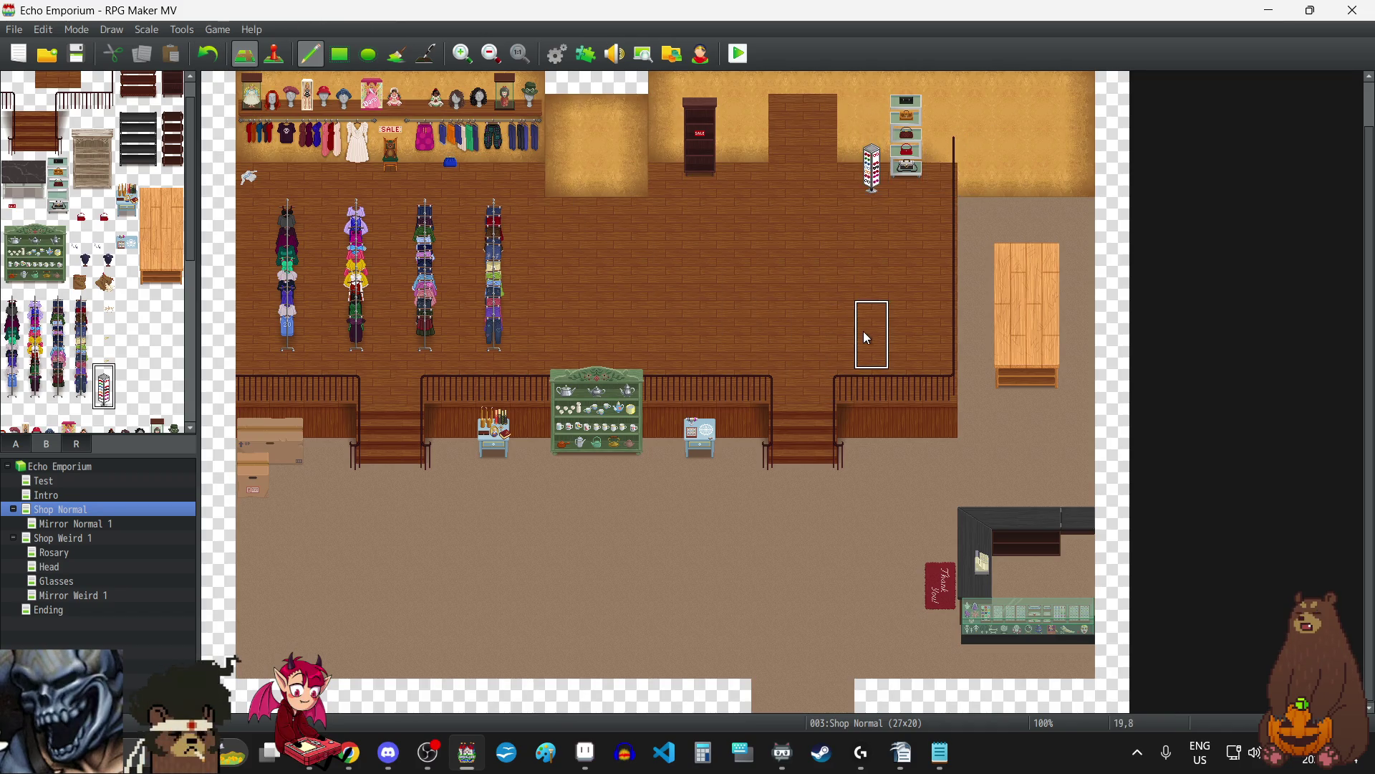
pyautogui.click(226, 58)
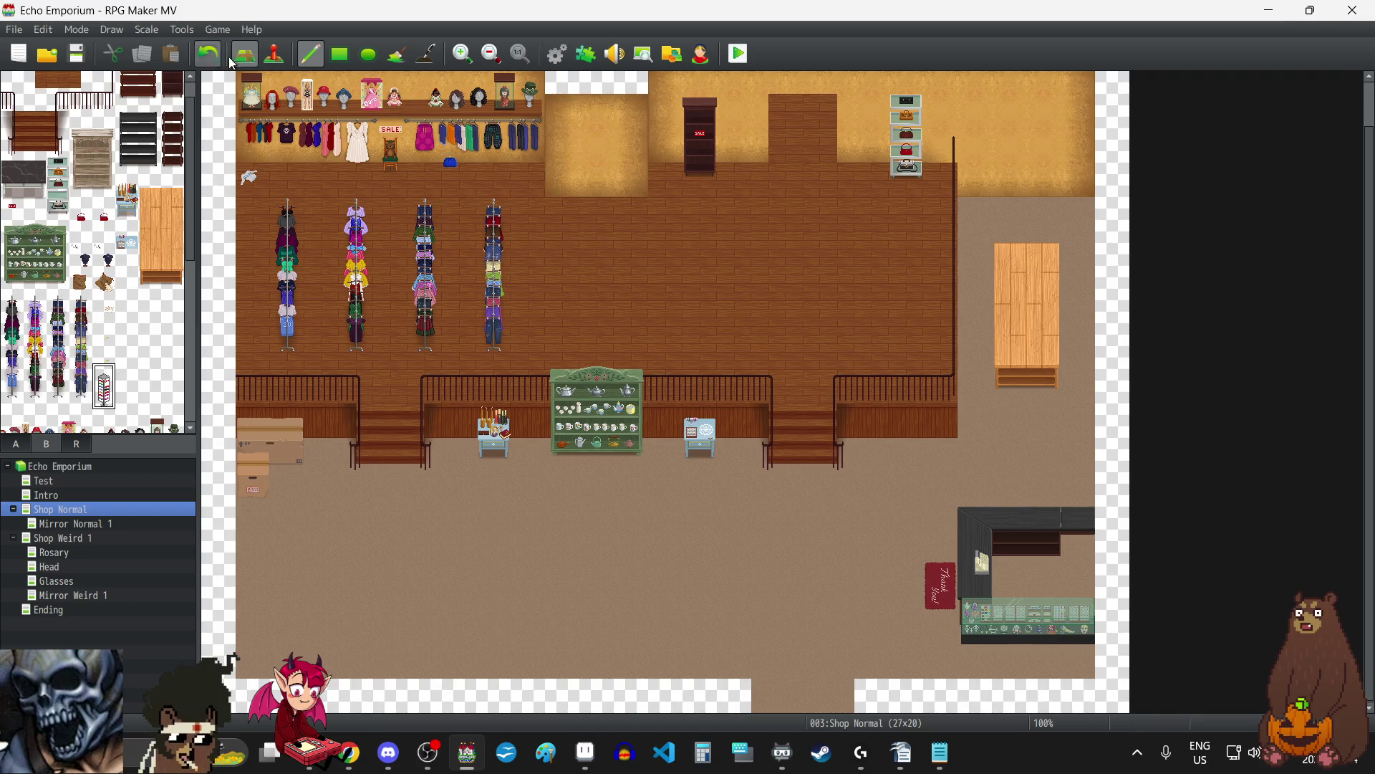
pyautogui.scroll(1, 896, 215)
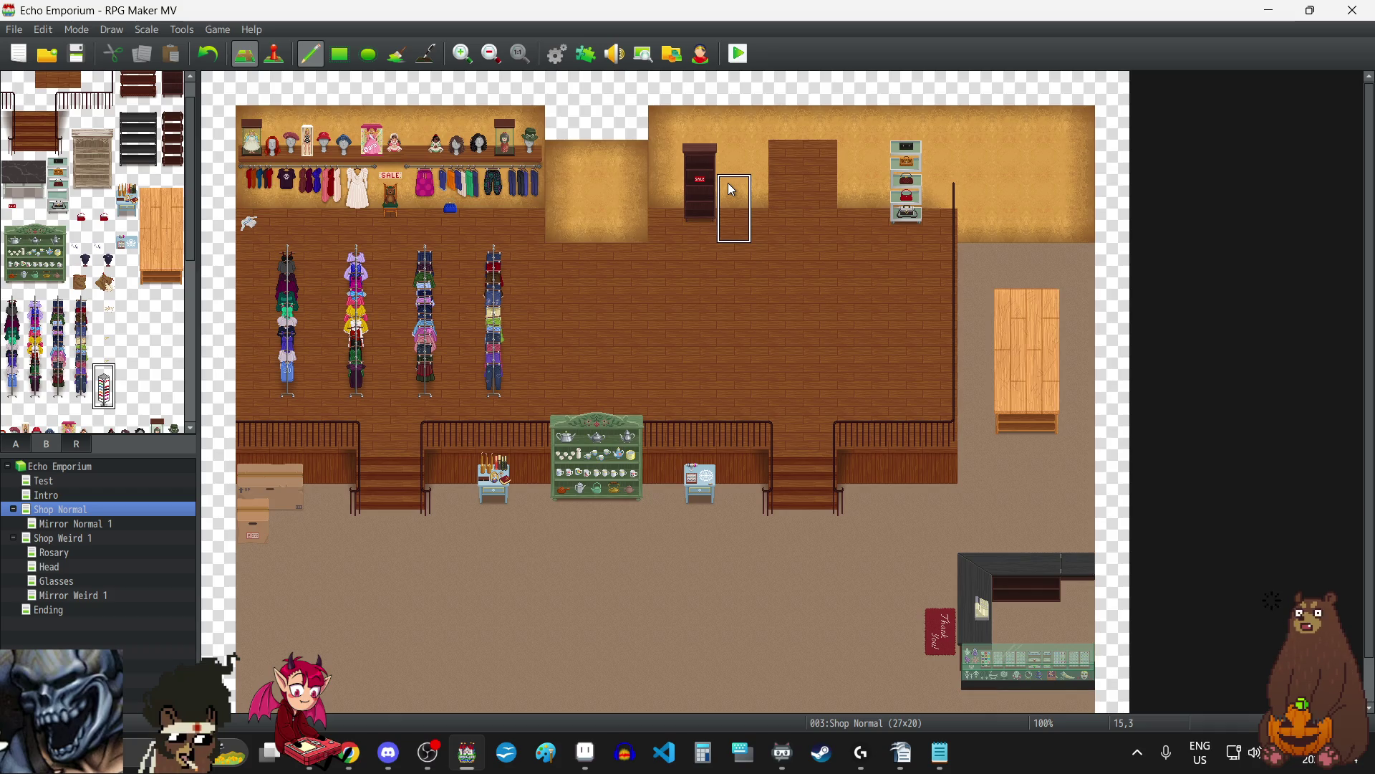
pyautogui.click(598, 223)
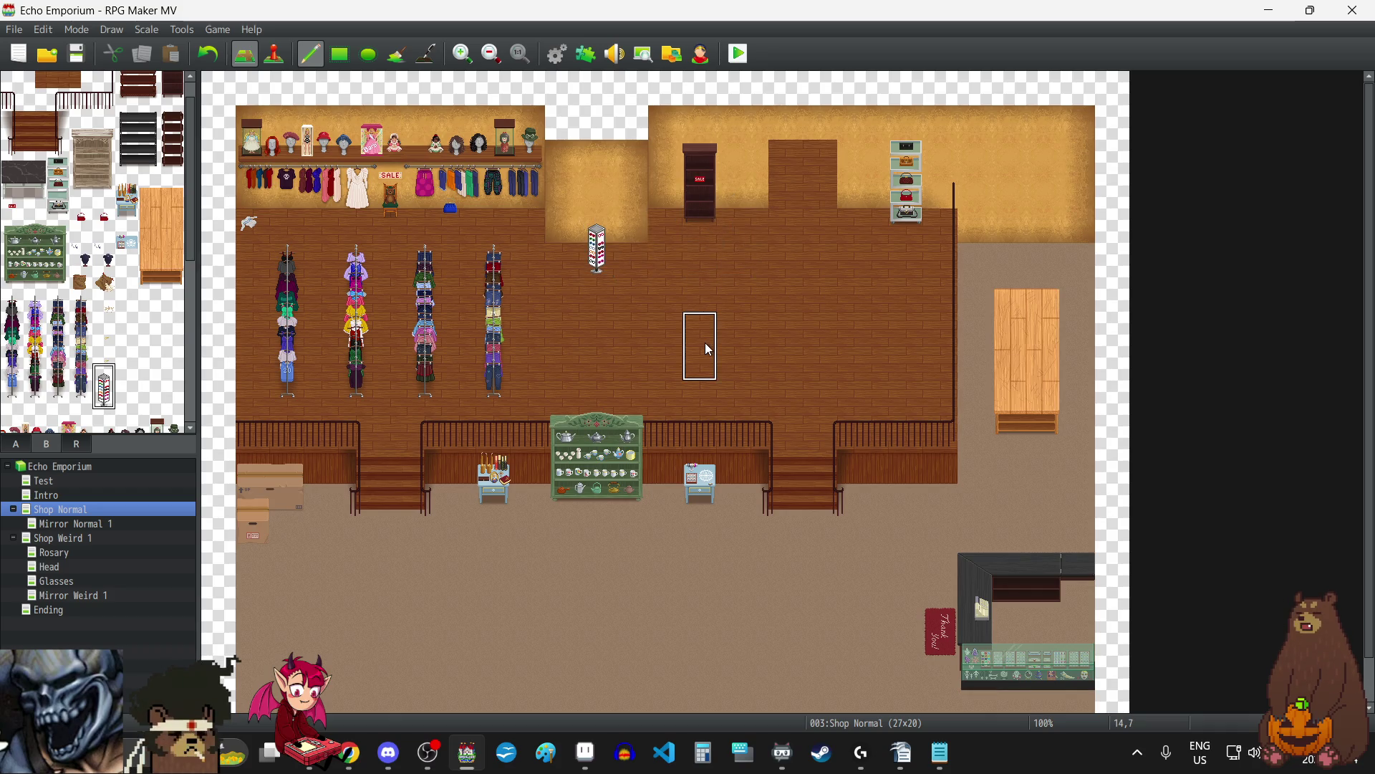
pyautogui.click(209, 56)
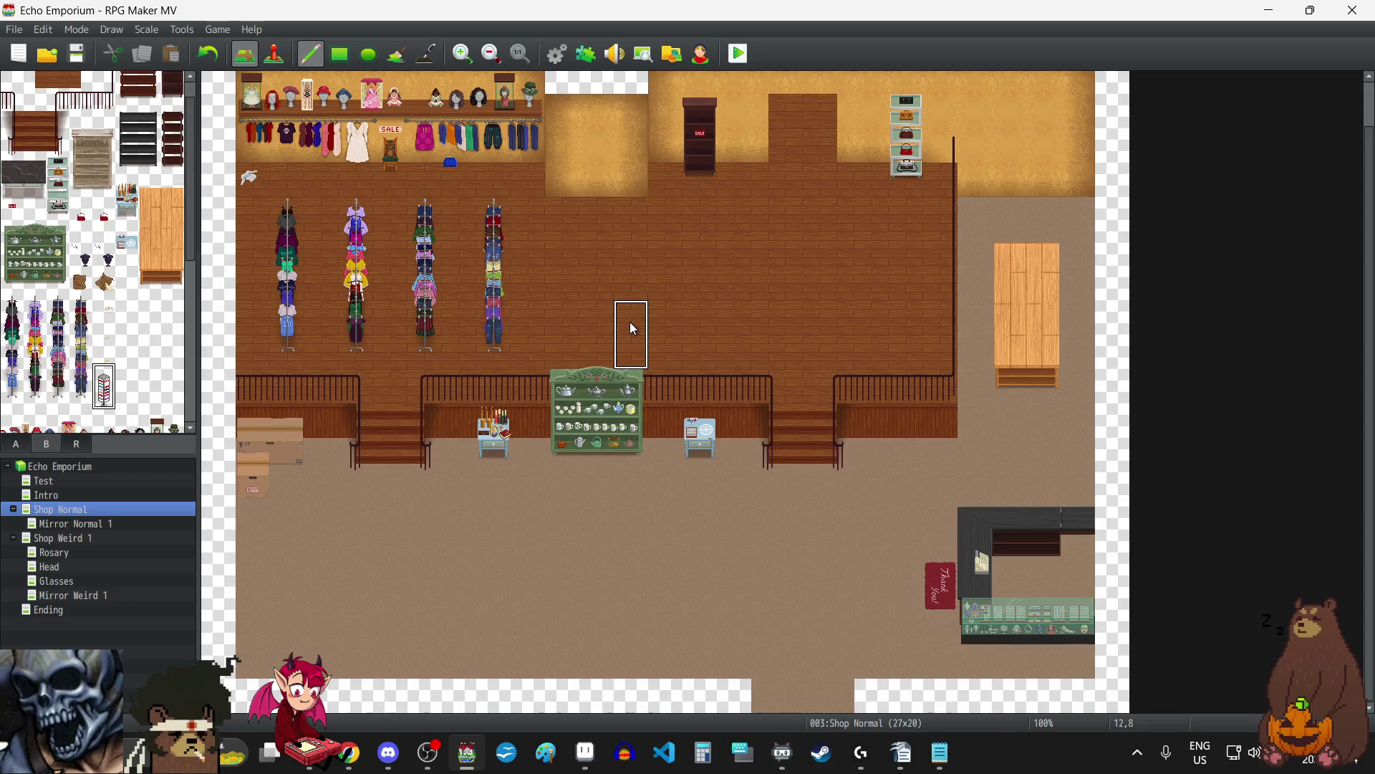
pyautogui.scroll(-1, 633, 329)
pyautogui.scroll(1, 633, 329)
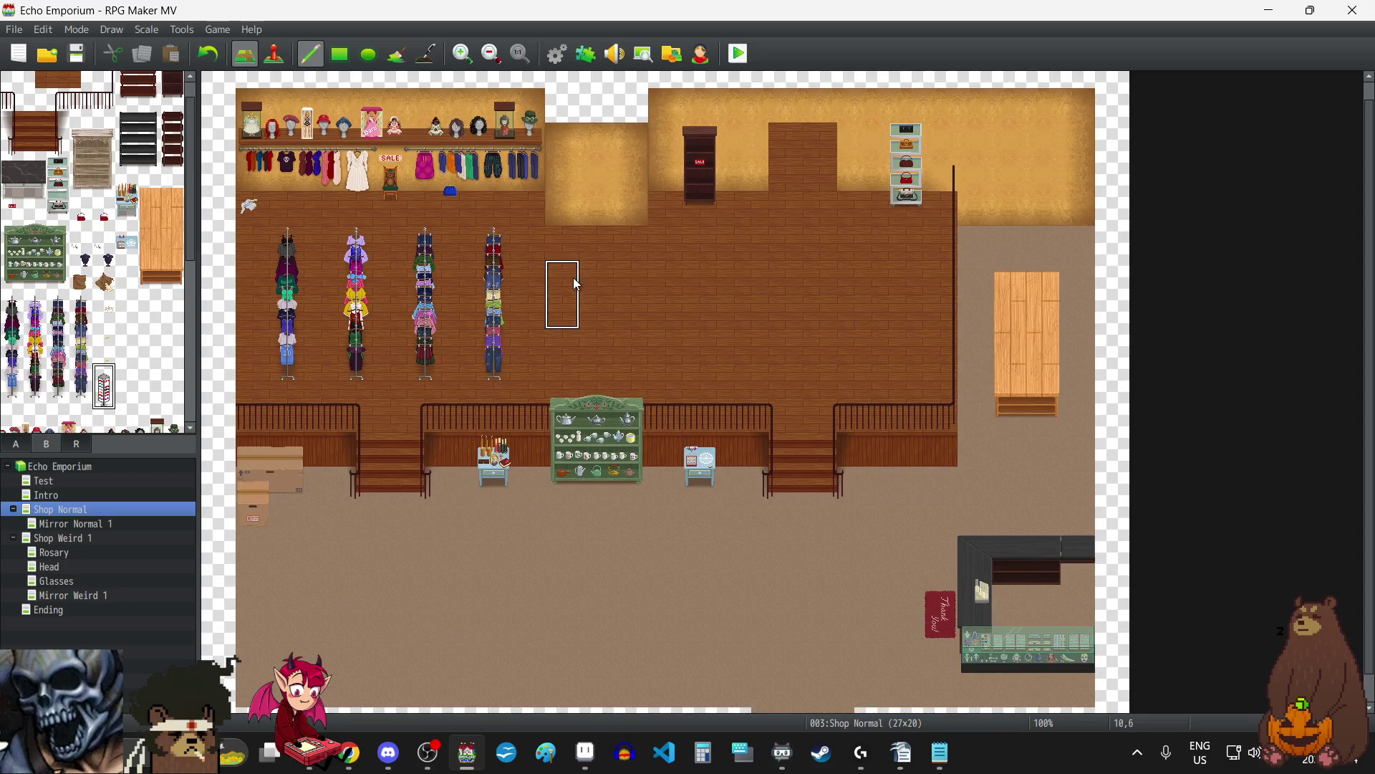
pyautogui.moveTo(616, 170); pyautogui.dragTo(578, 171)
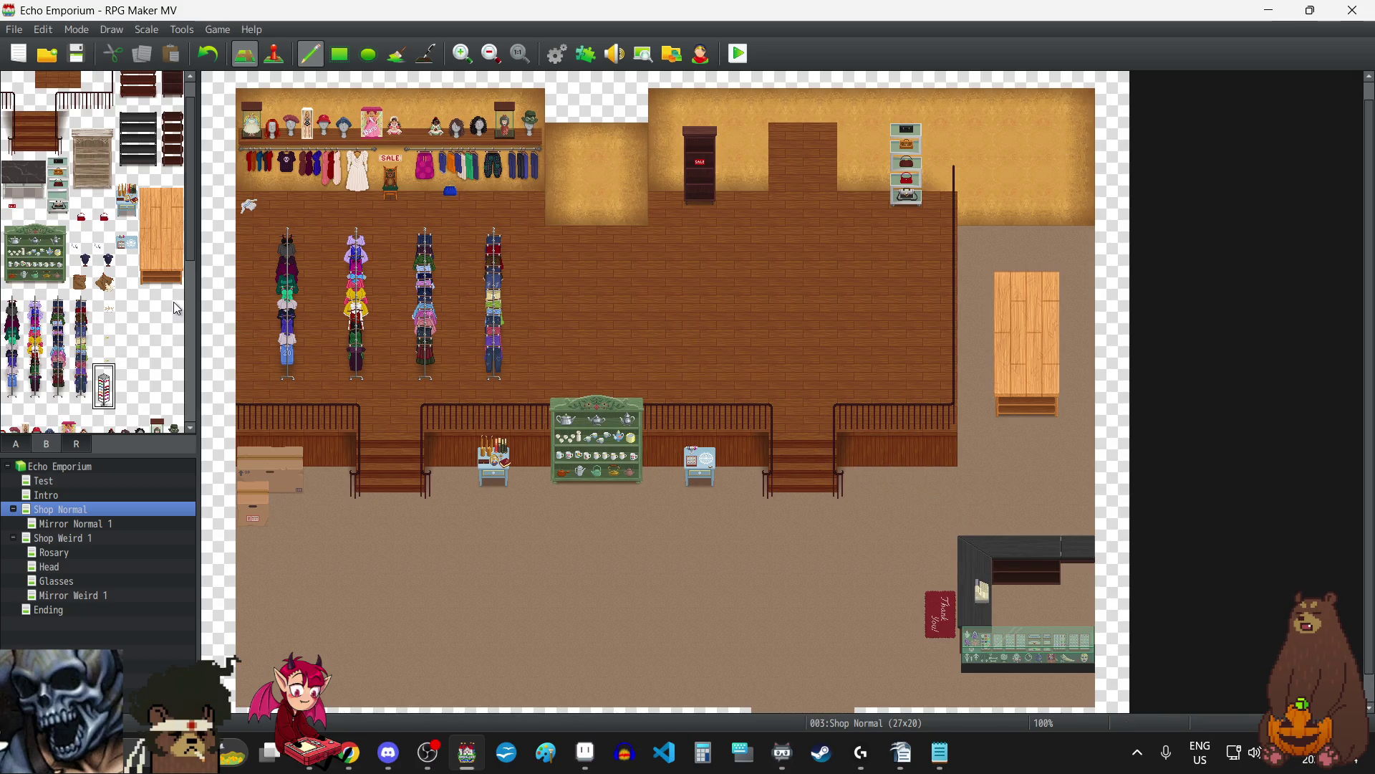
pyautogui.scroll(1, 140, 163)
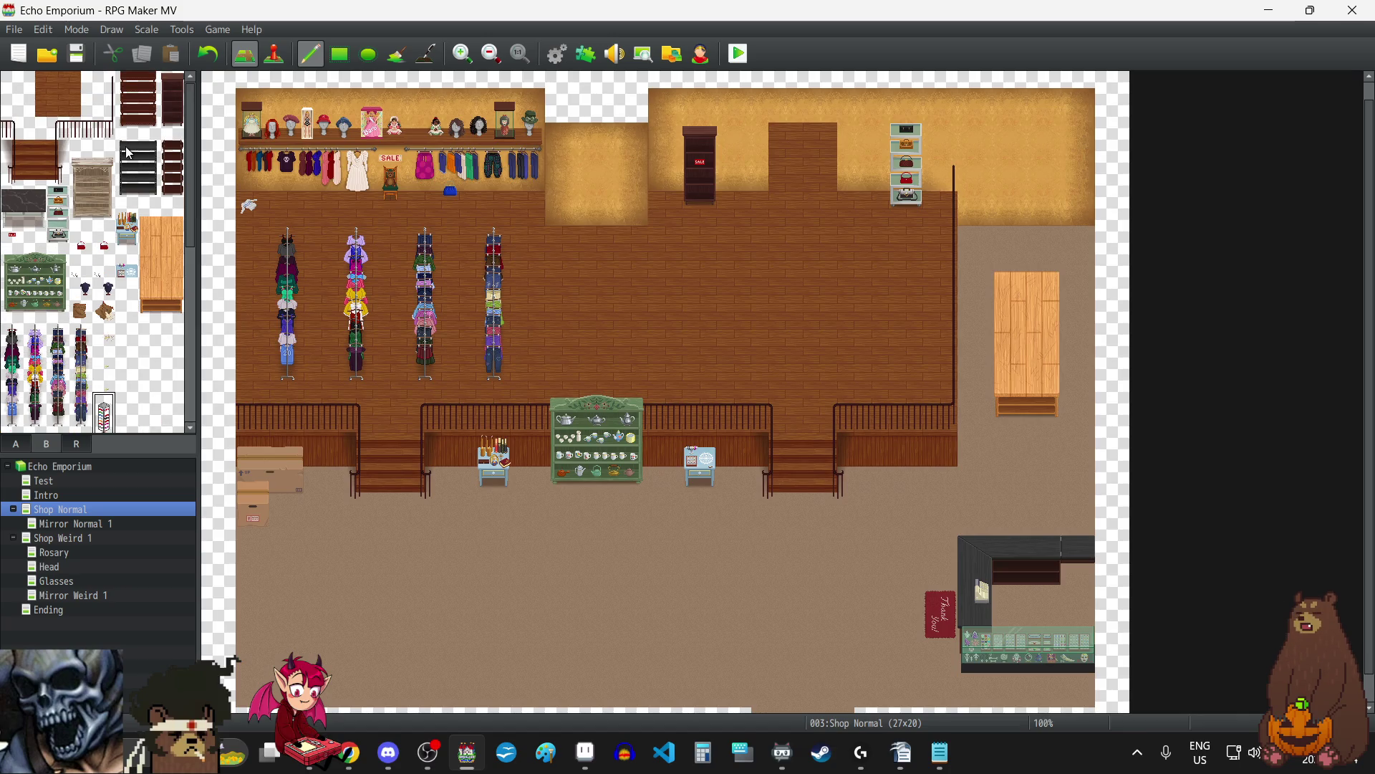
pyautogui.moveTo(149, 162); pyautogui.dragTo(149, 196)
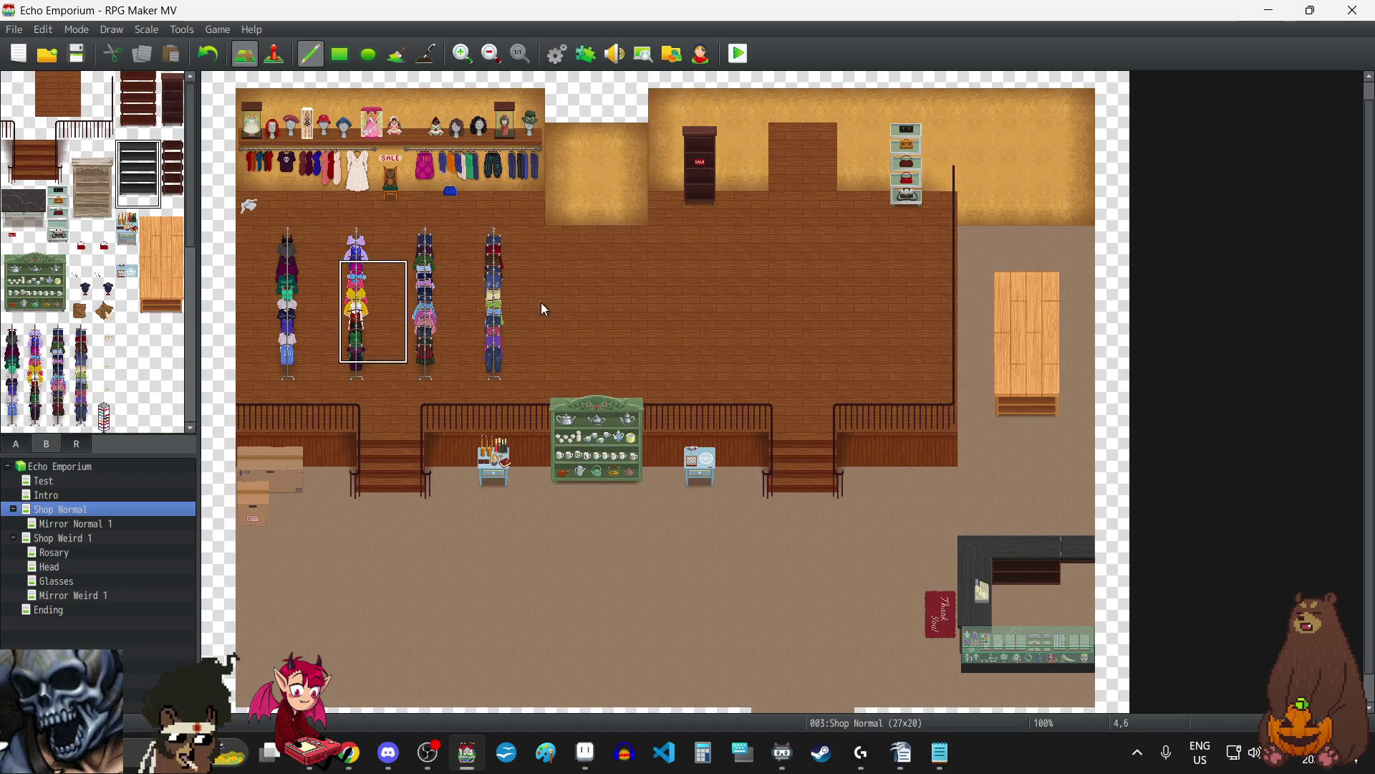
pyautogui.click(979, 171)
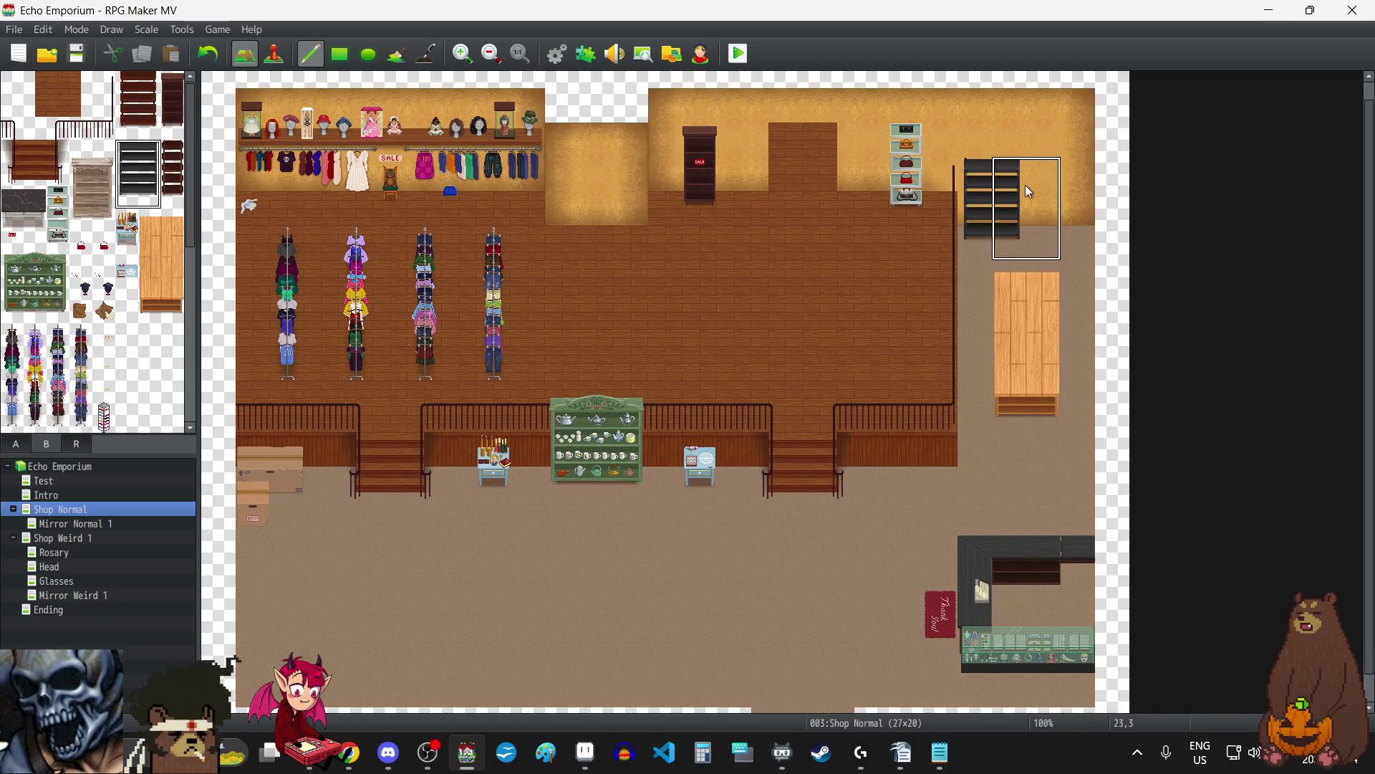
pyautogui.click(1042, 175)
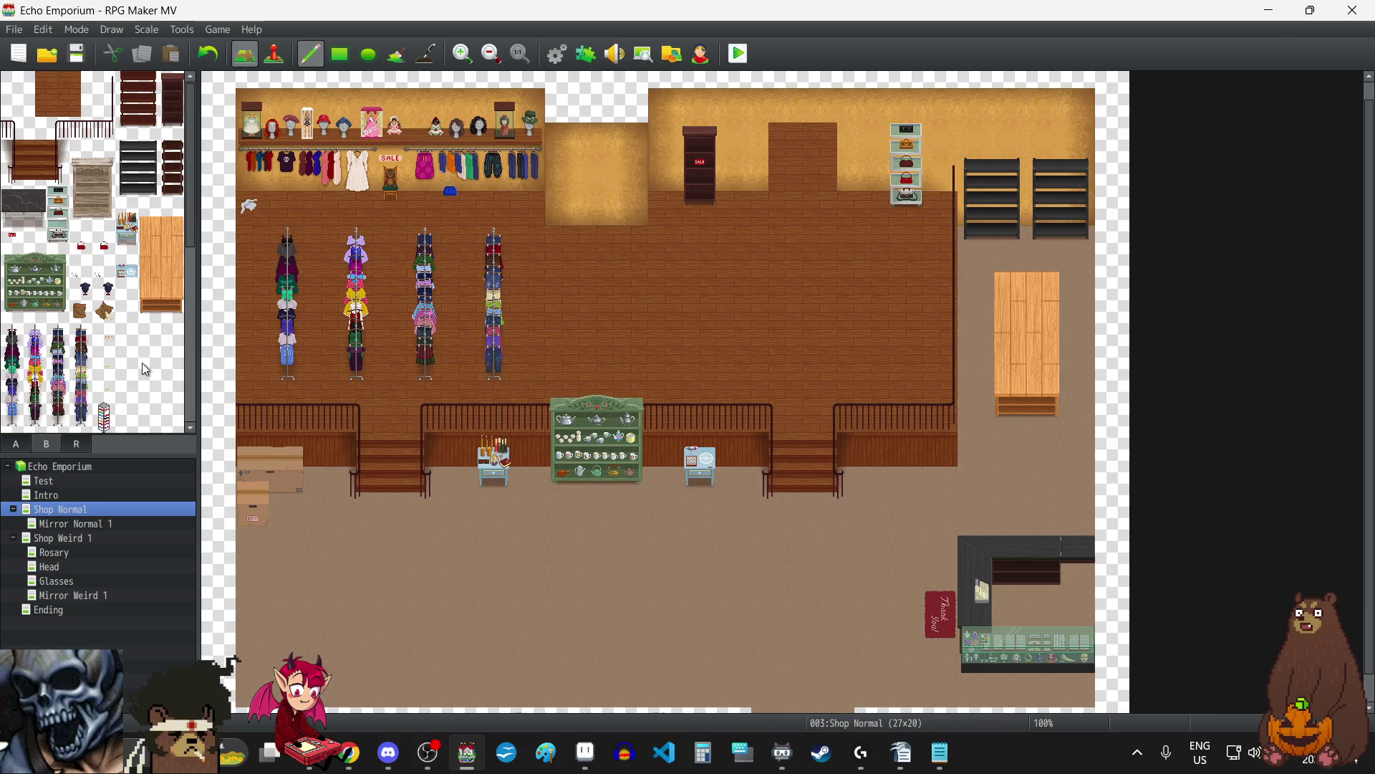
pyautogui.click(208, 54)
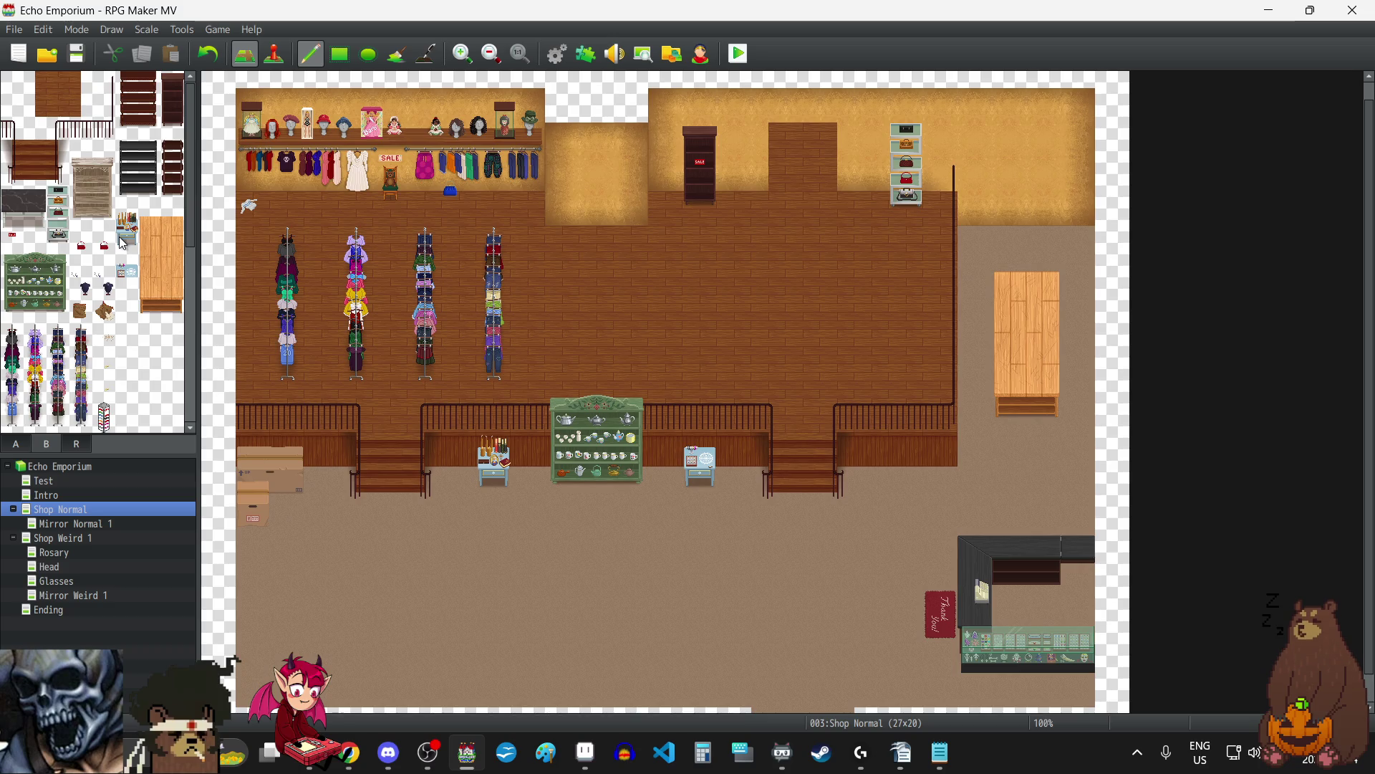
pyautogui.scroll(-3, 102, 366)
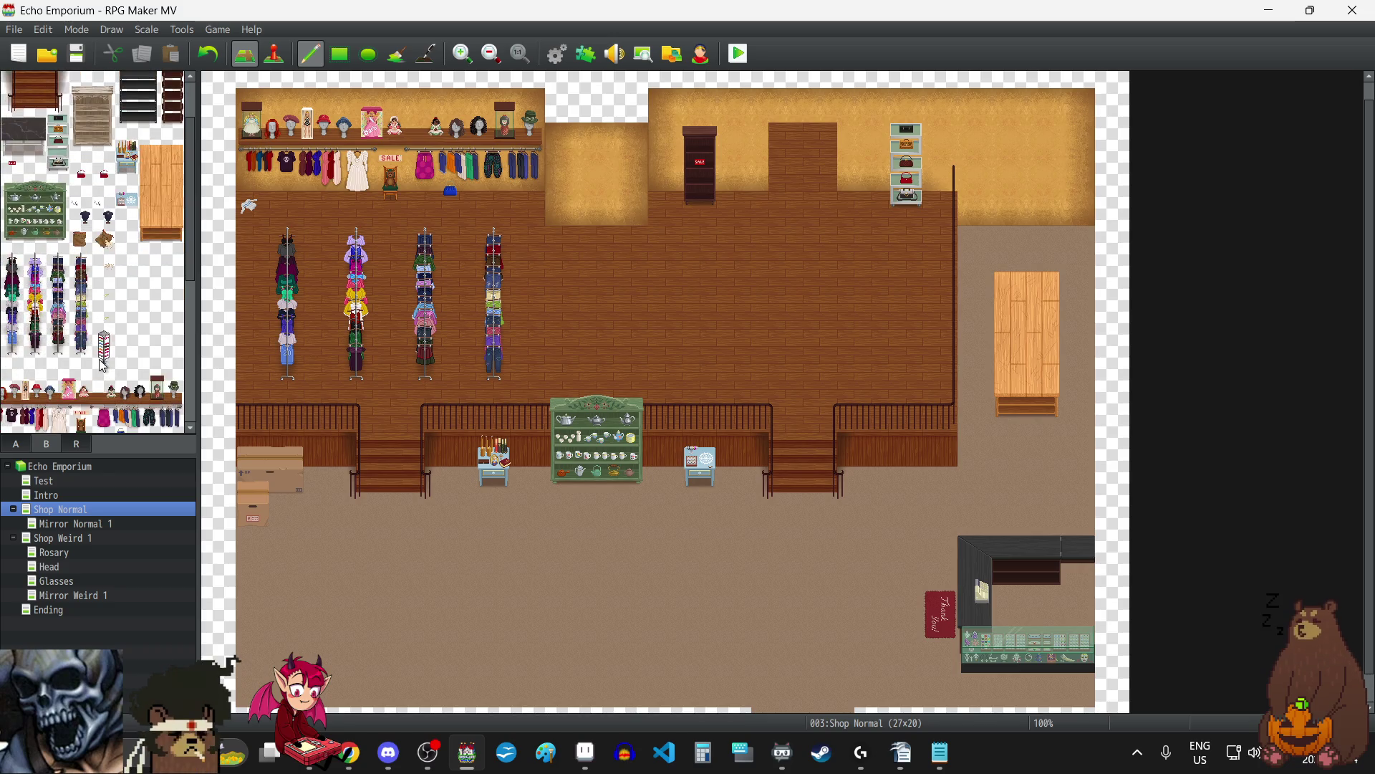
pyautogui.moveTo(104, 356); pyautogui.dragTo(104, 334)
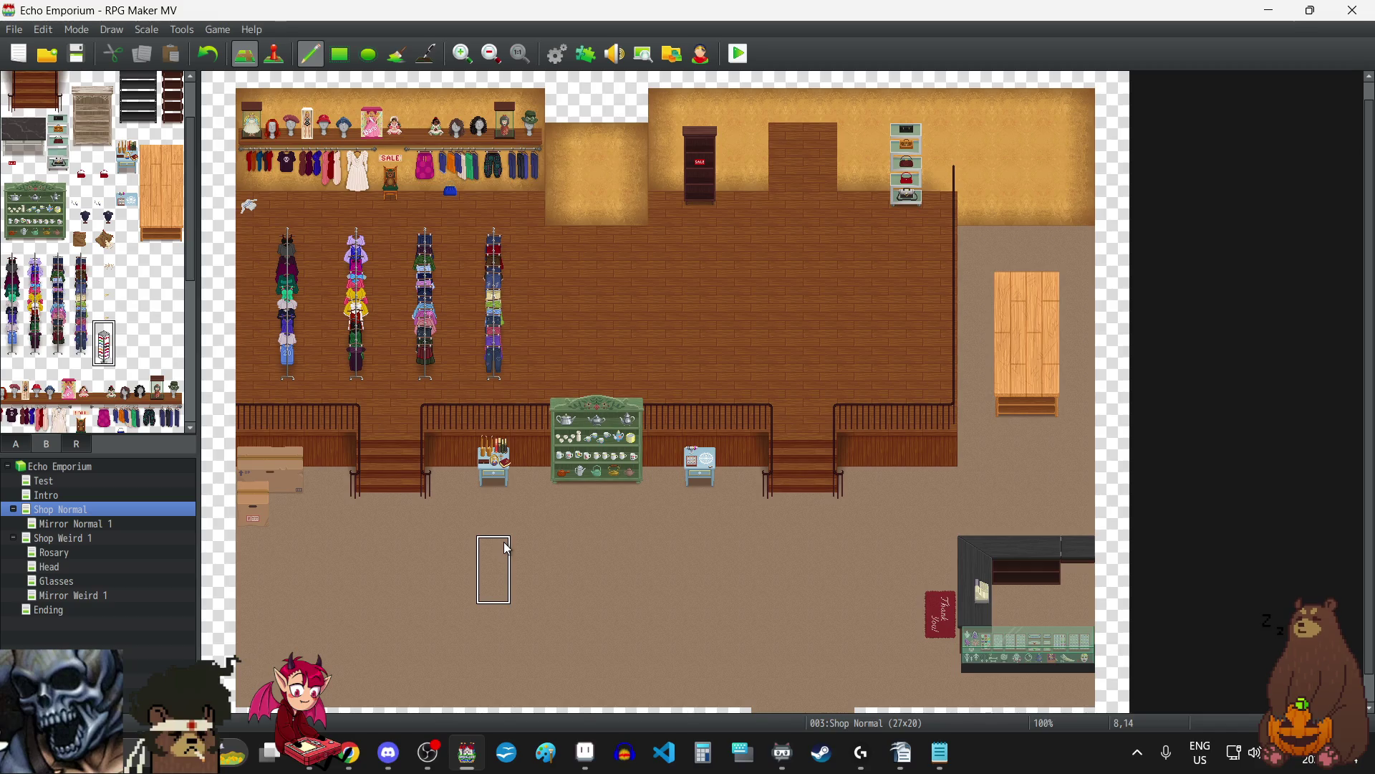
# Place three glasses display stands in a row beside the right staircase.
pyautogui.scroll(-1, 588, 488)
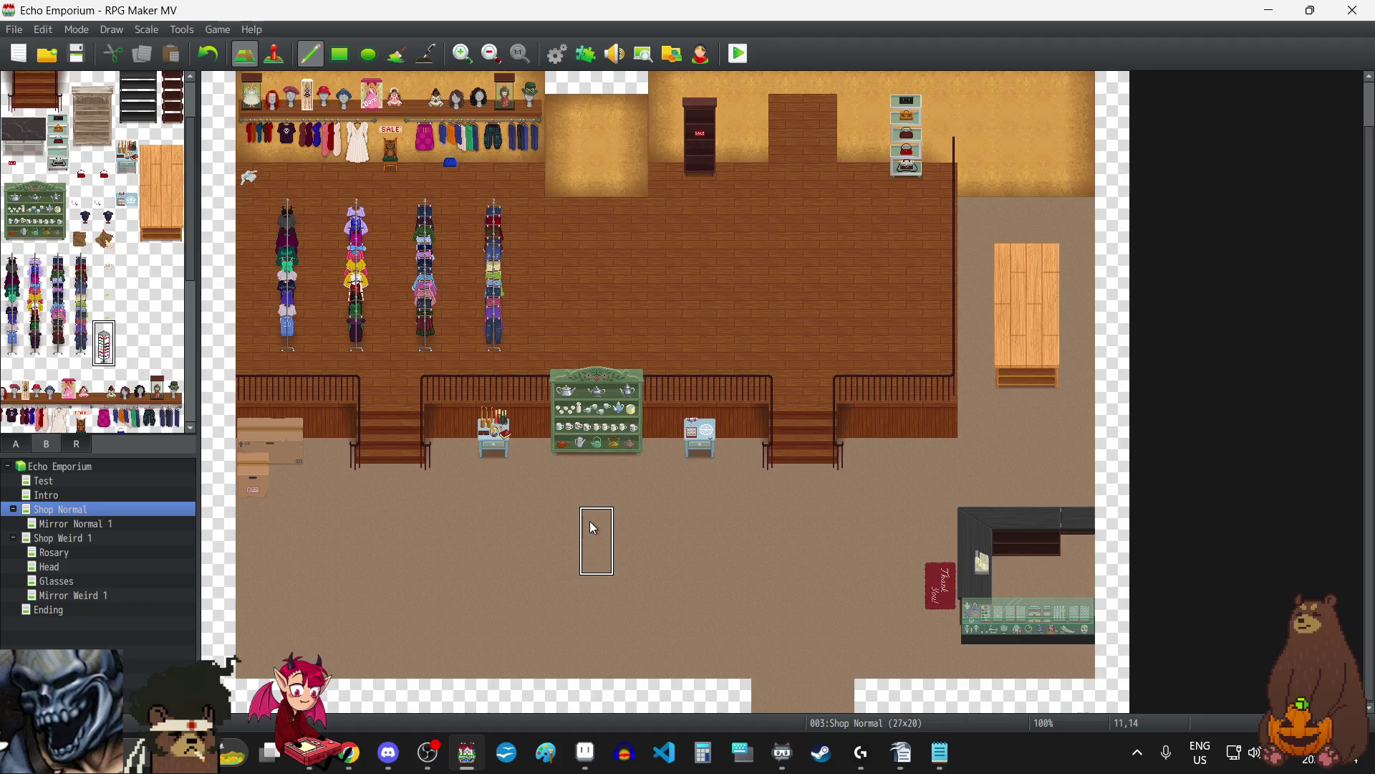
pyautogui.click(872, 430)
pyautogui.click(900, 427)
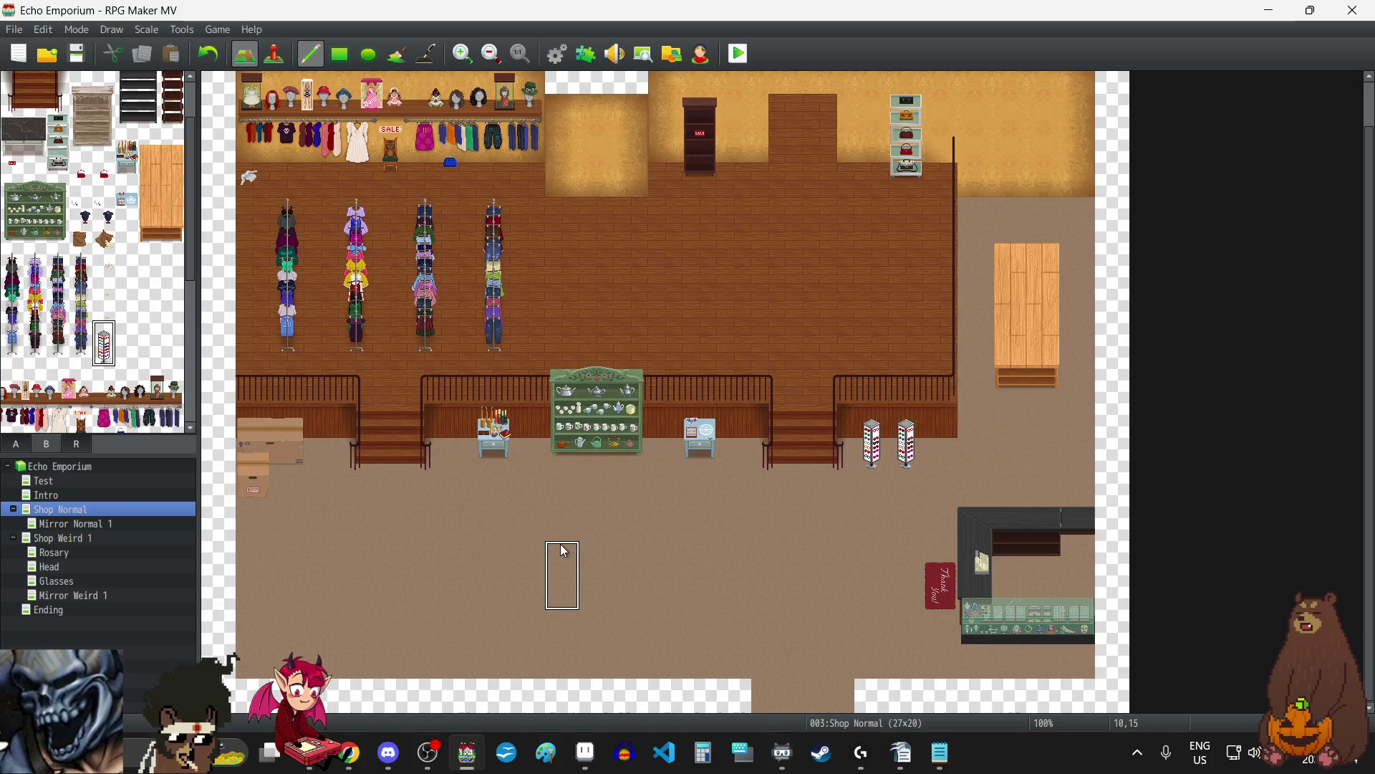
pyautogui.click(940, 433)
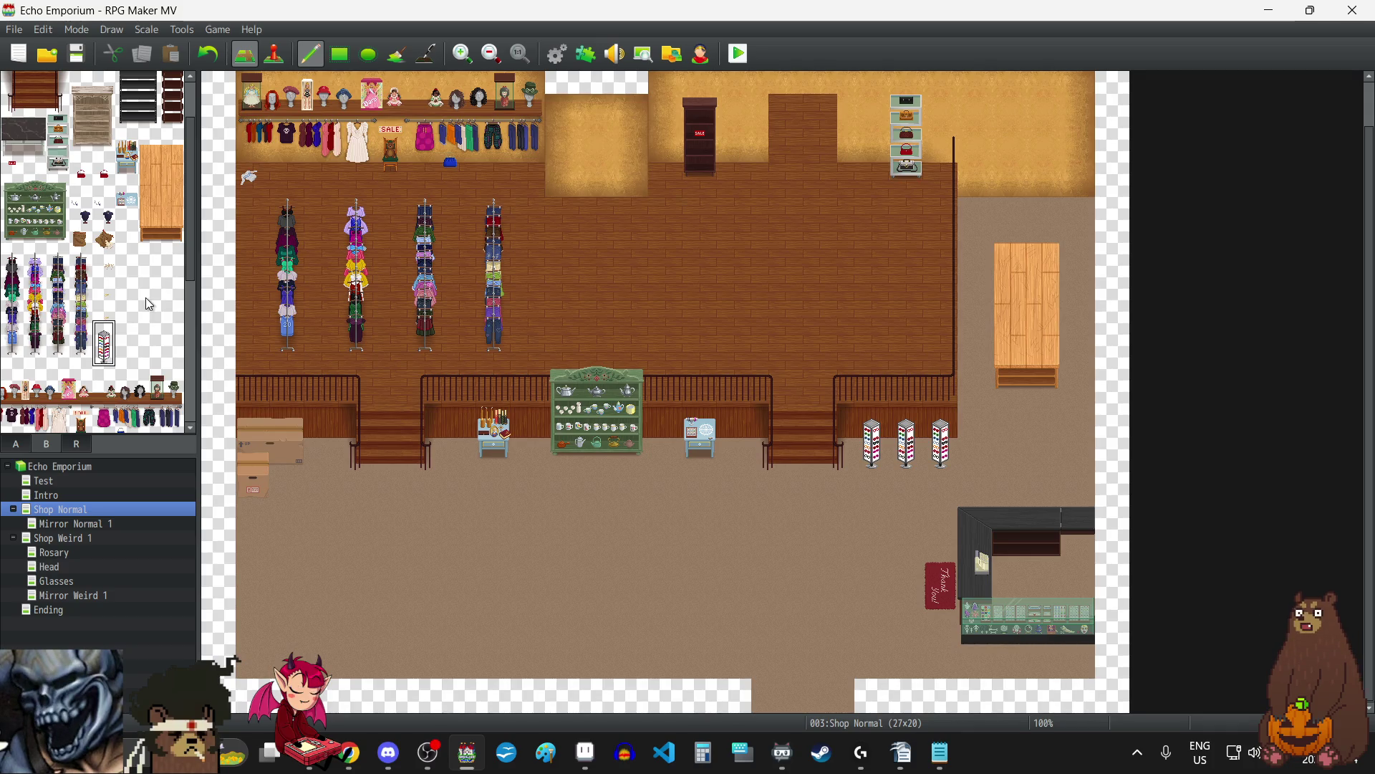
# Erase the stray sparkle tile from the lower floor using the empty tile.
pyautogui.click(107, 308)
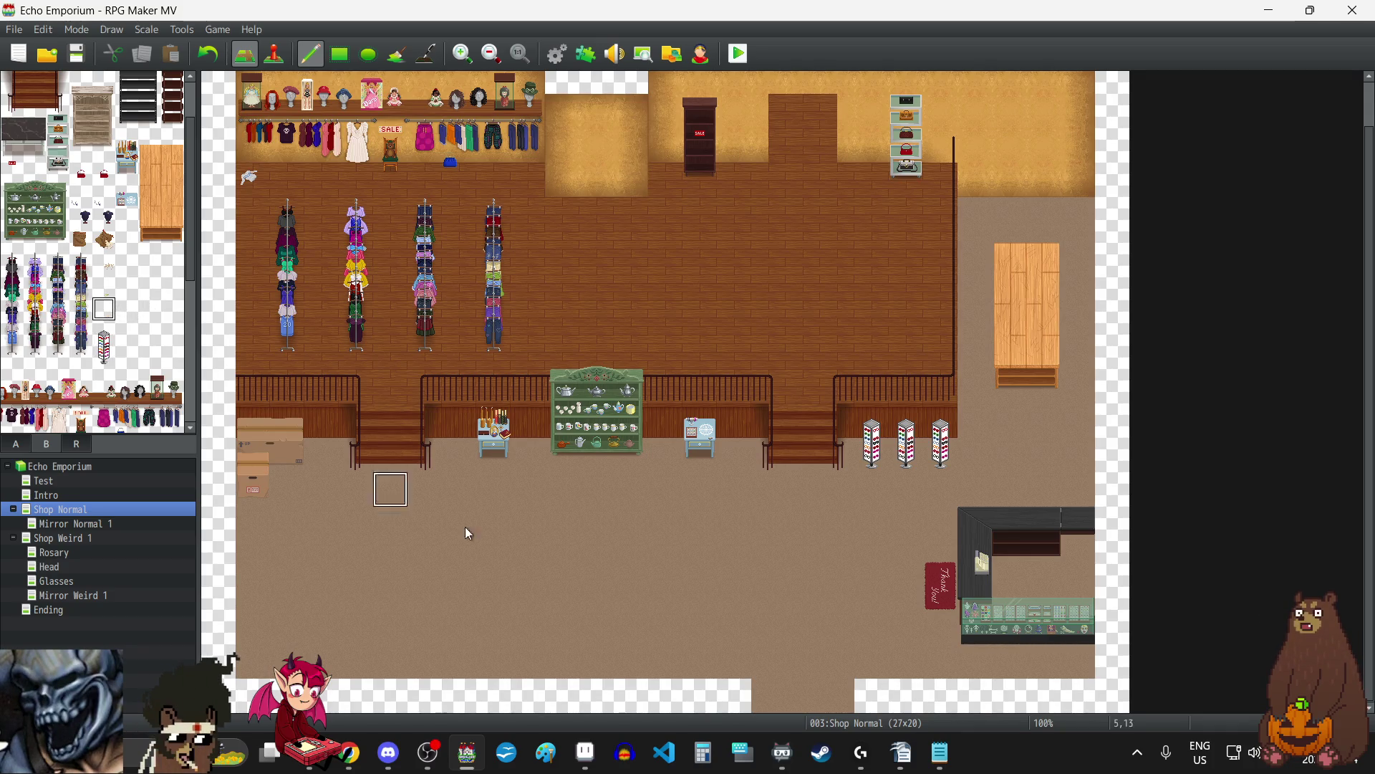
pyautogui.click(565, 571)
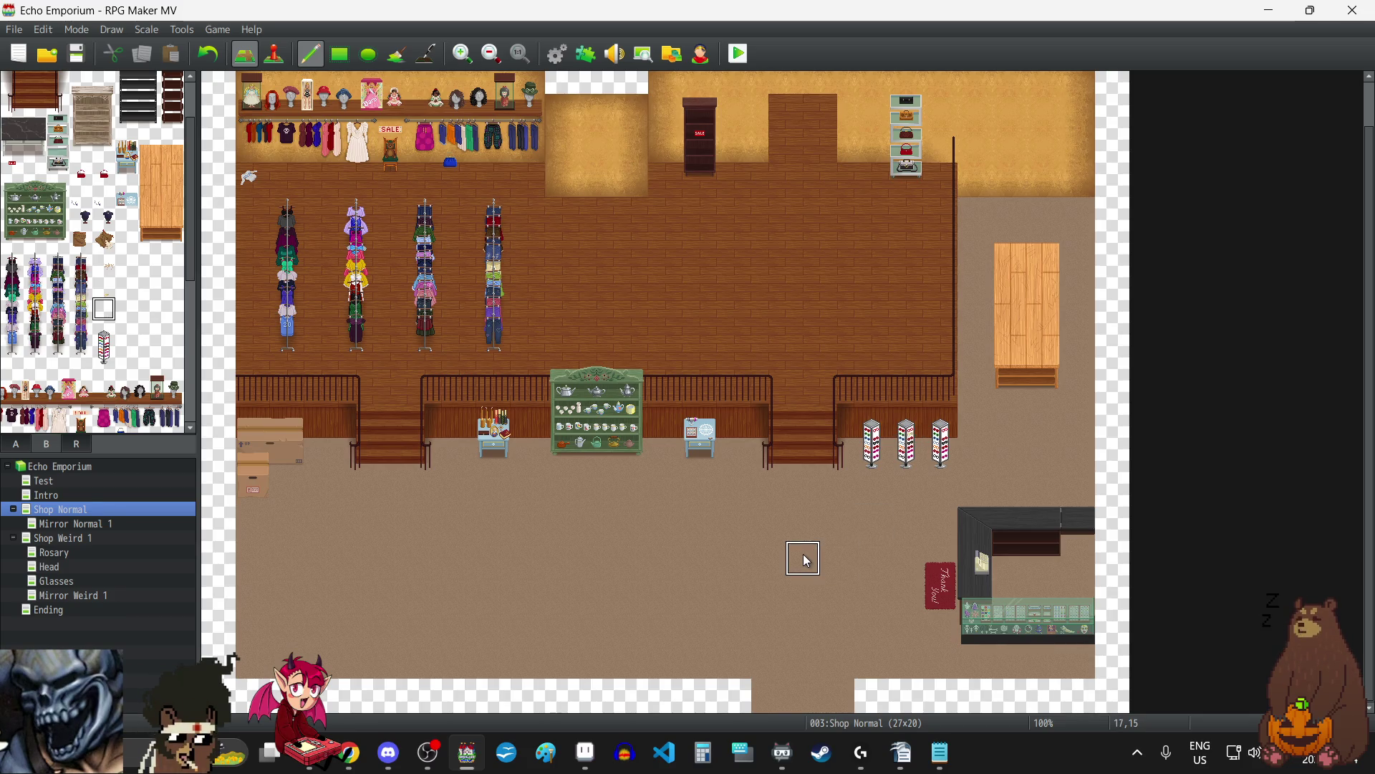
pyautogui.click(465, 54)
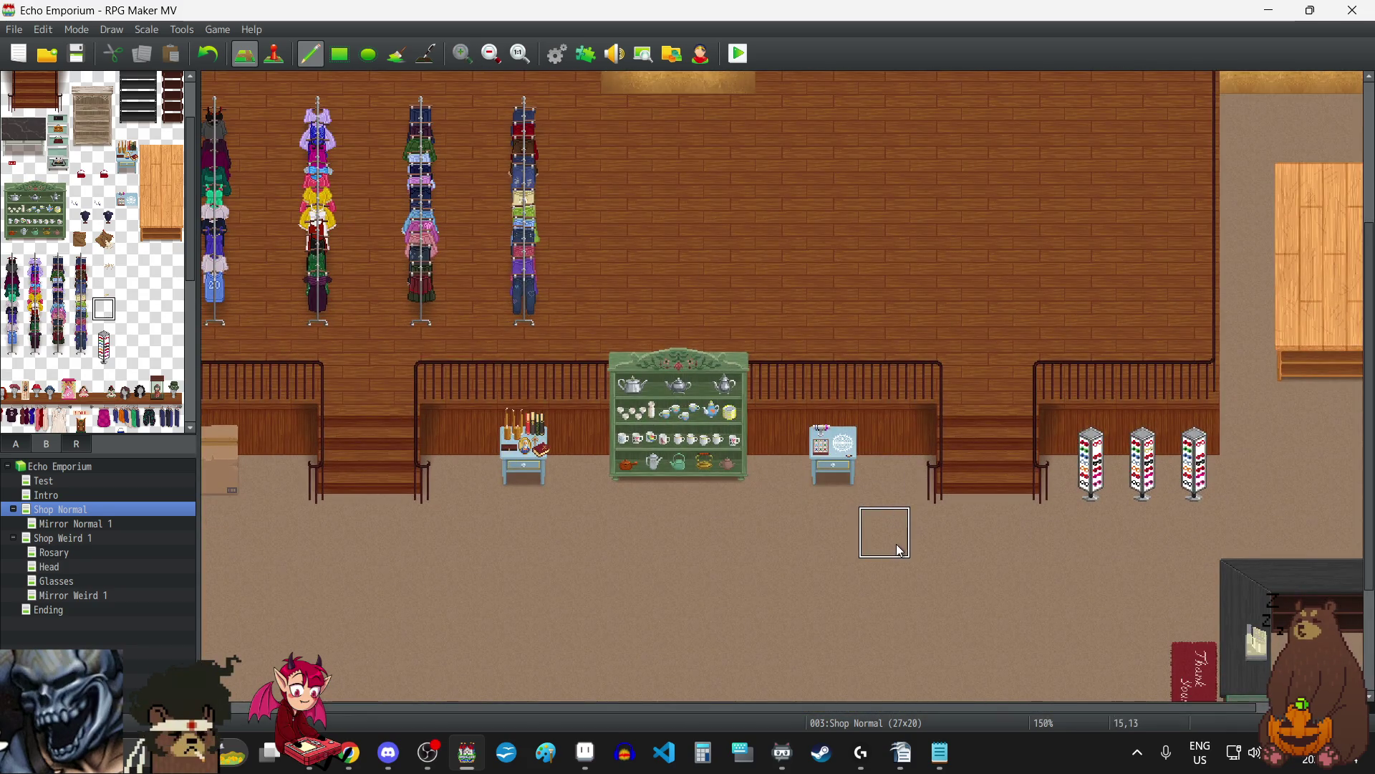
# Scroll around the map at 150% to inspect the glasses stands, then zoom out to 125%.
pyautogui.scroll(-1, 897, 544)
pyautogui.hscroll(3, 897, 544)
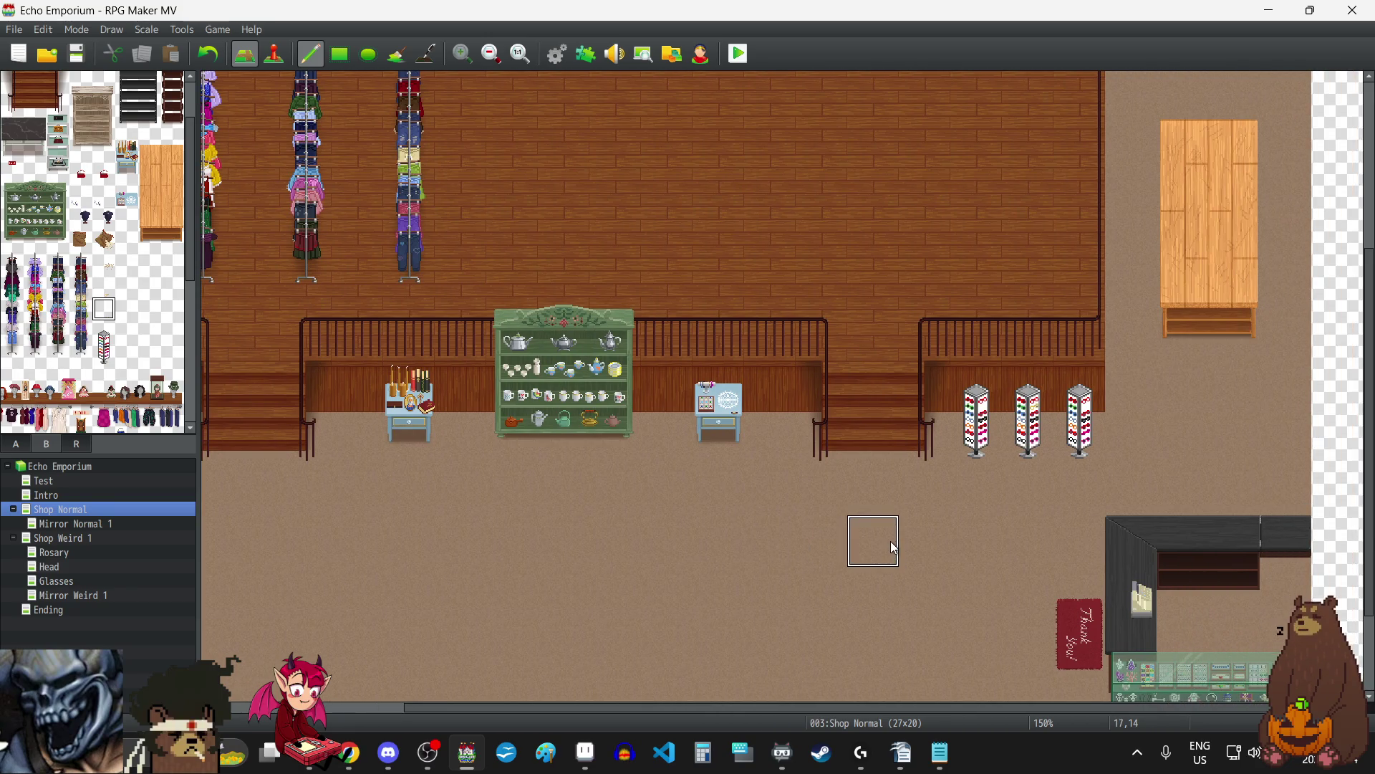
pyautogui.scroll(-3, 892, 543)
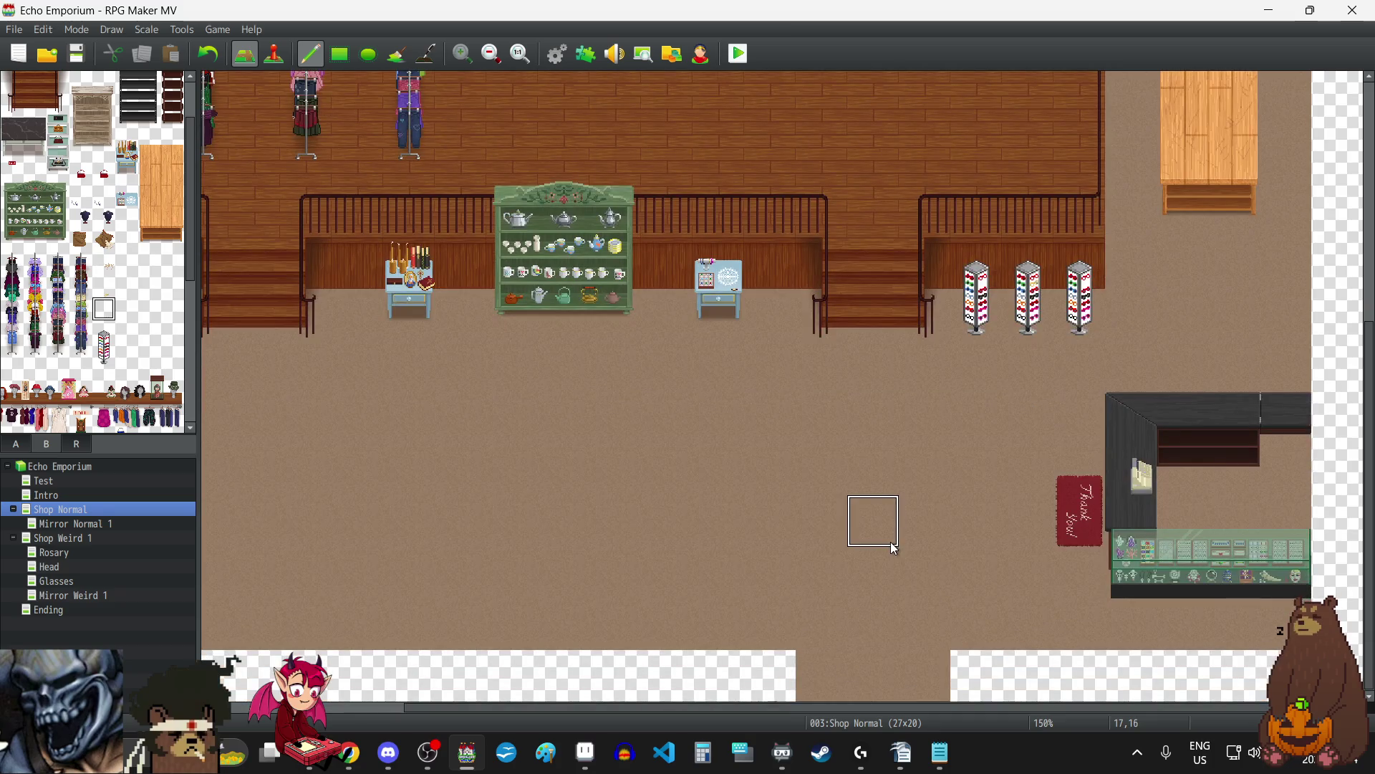
pyautogui.scroll(2, 893, 542)
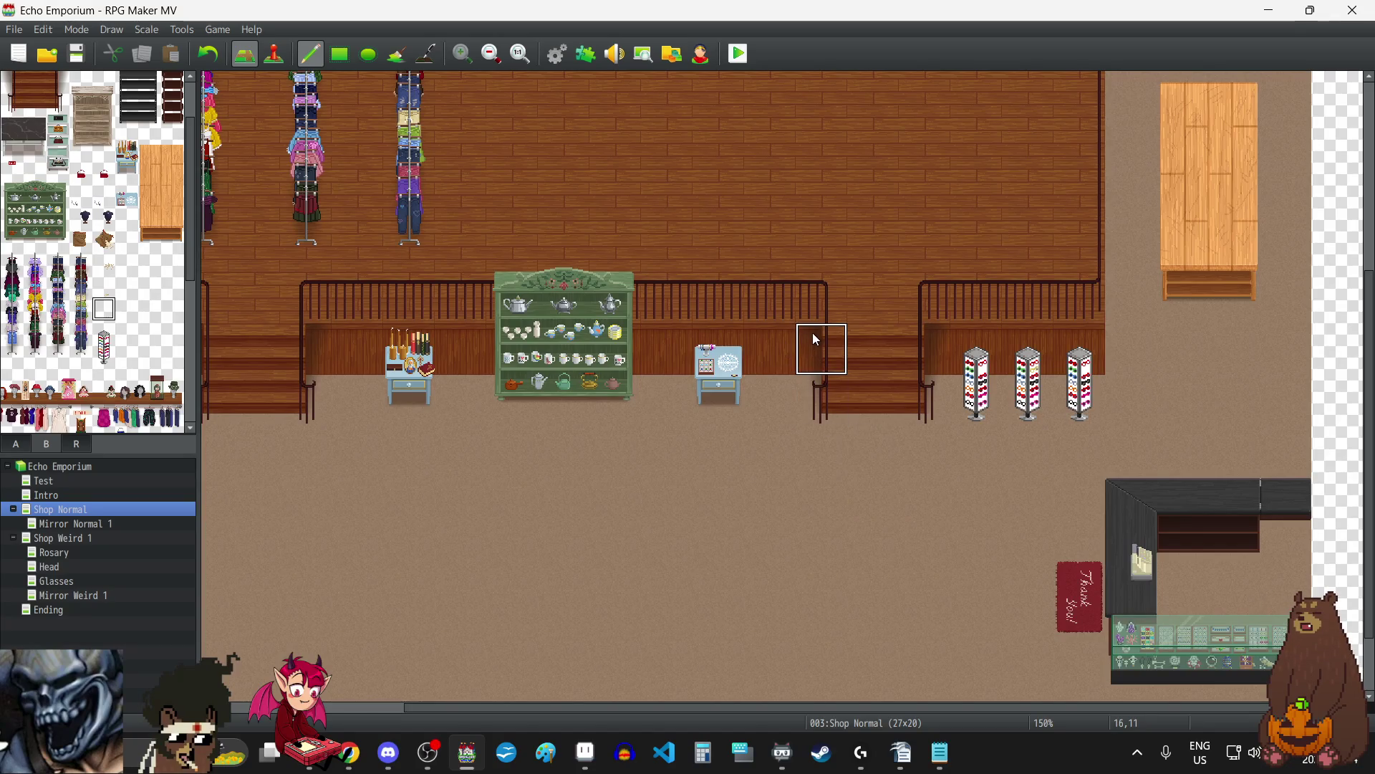
pyautogui.scroll(2, 812, 333)
pyautogui.scroll(4, 813, 330)
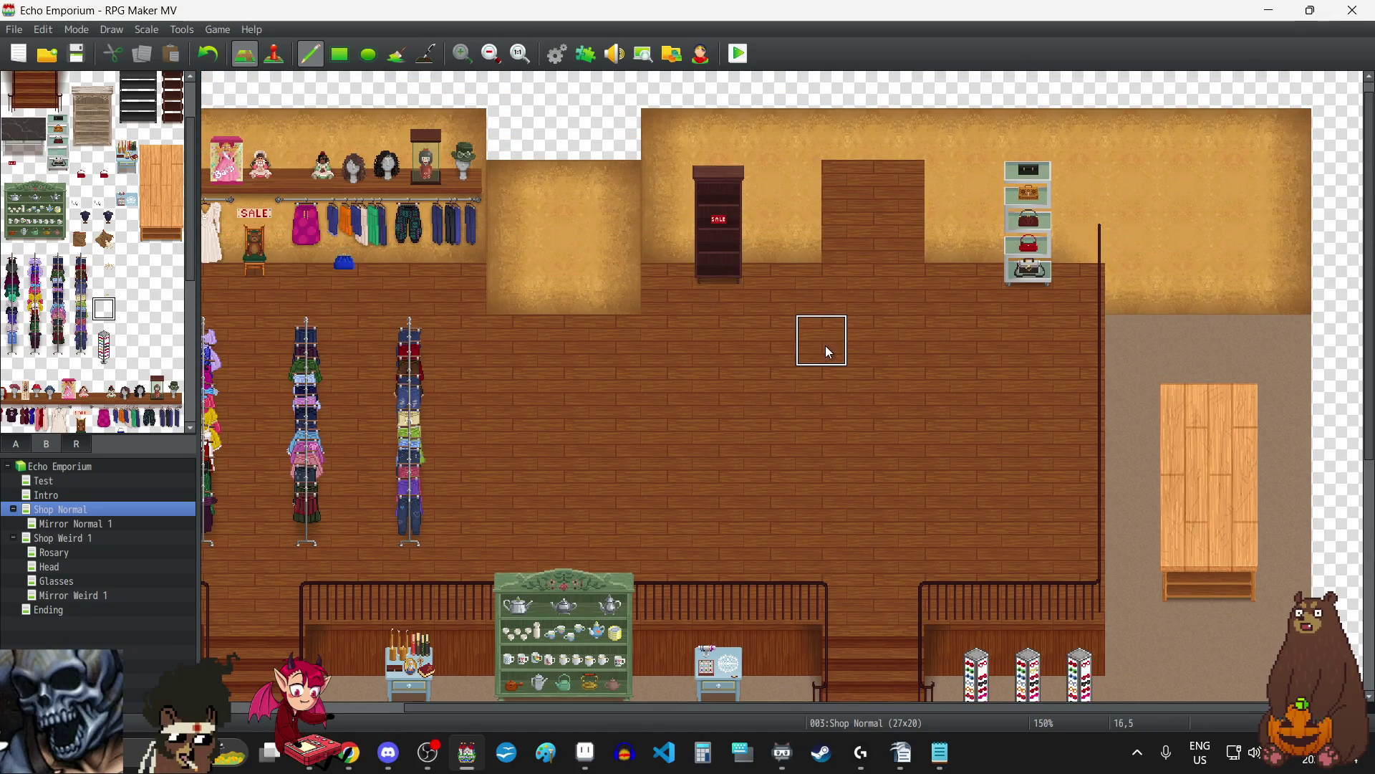
pyautogui.scroll(-4, 826, 347)
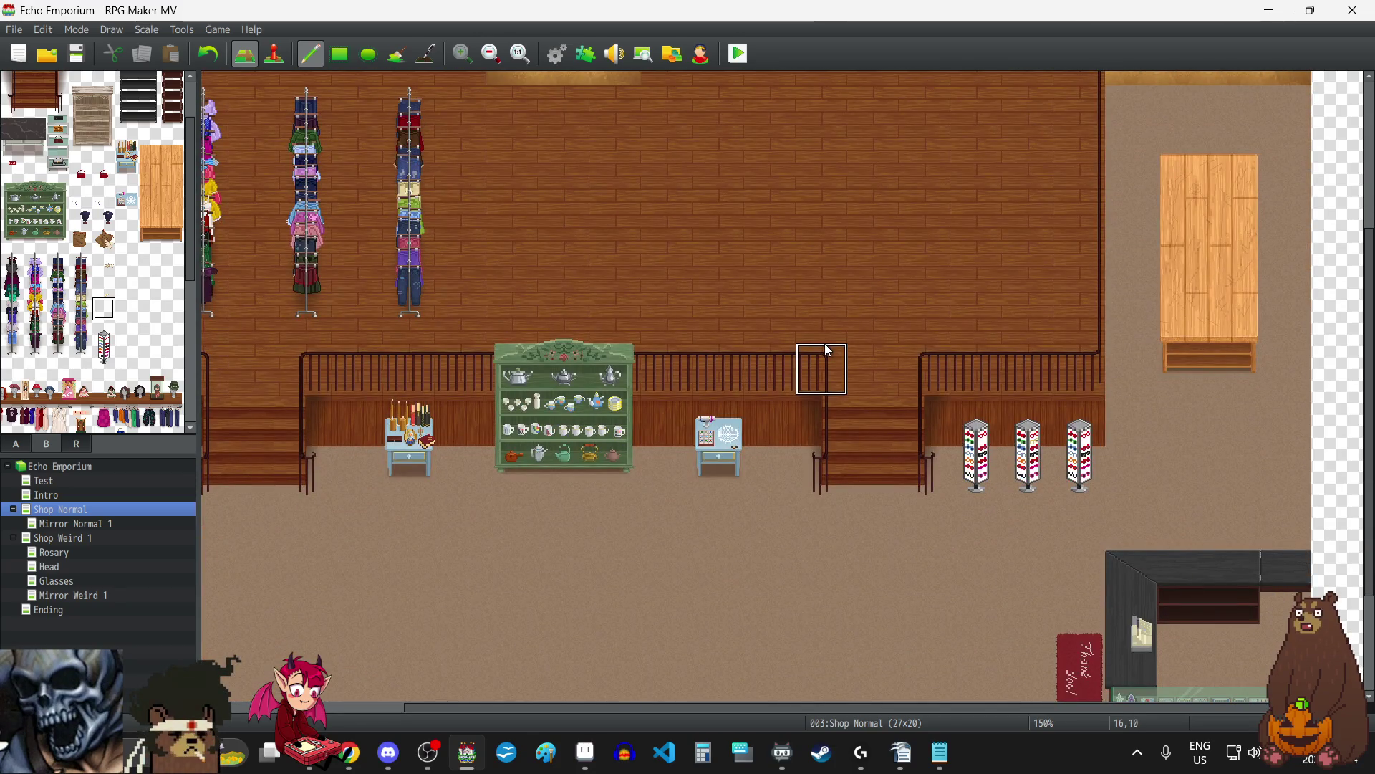
pyautogui.scroll(-3, 829, 351)
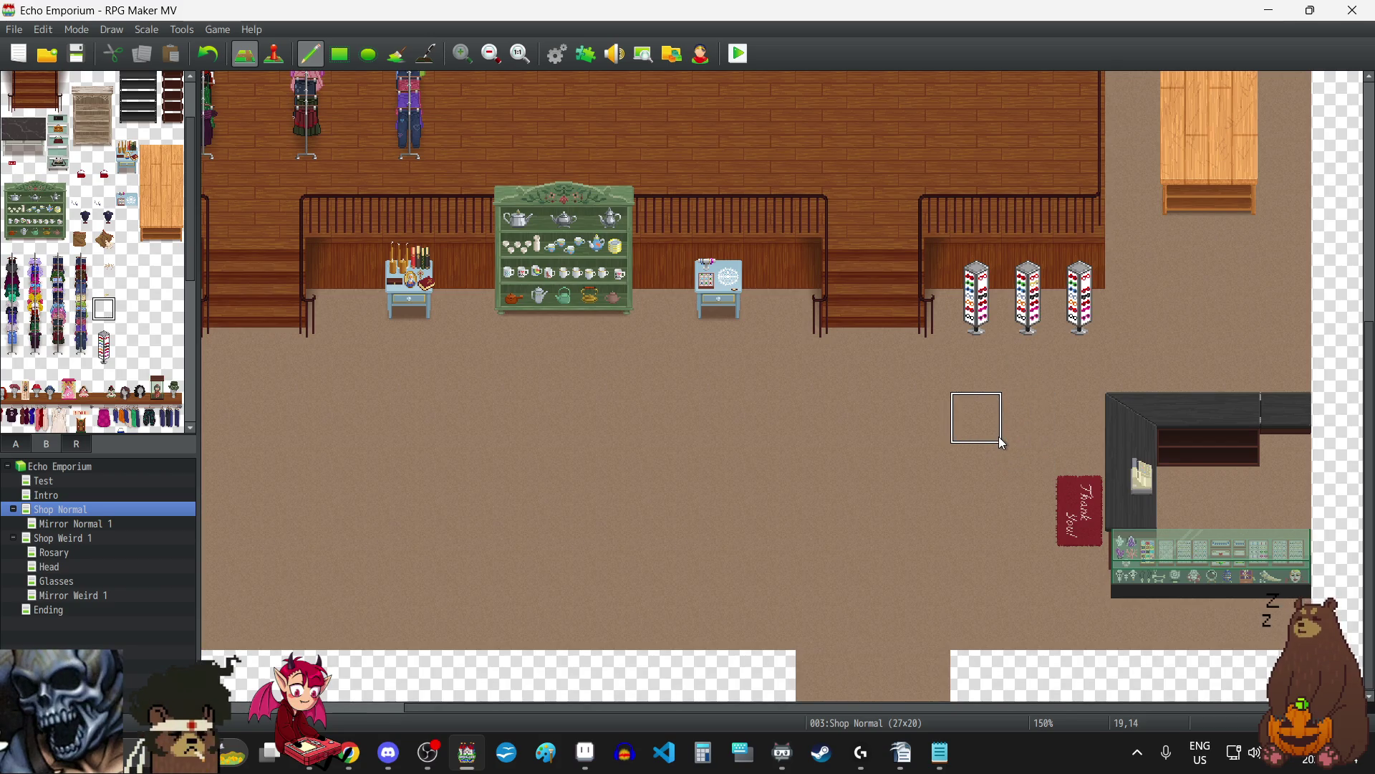
pyautogui.scroll(5, 997, 438)
pyautogui.scroll(-3, 996, 438)
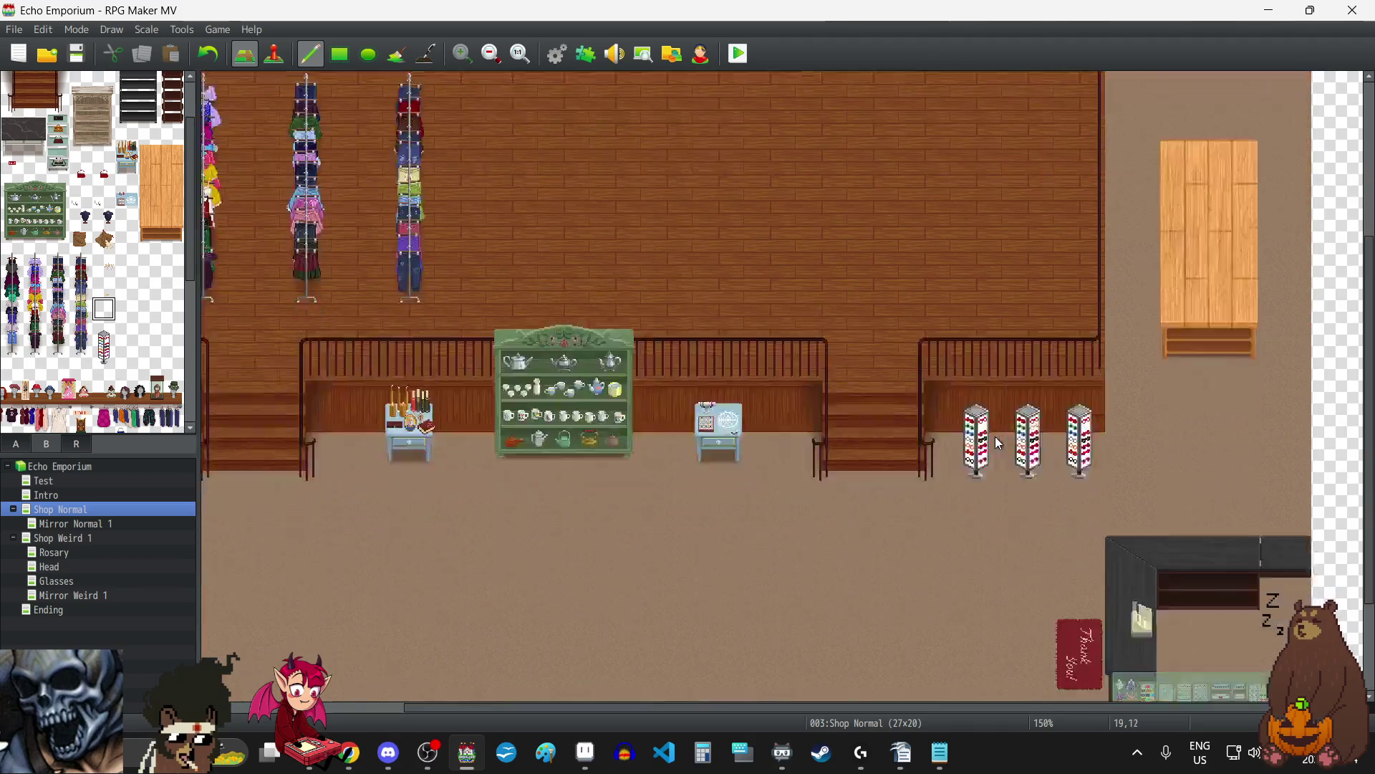
pyautogui.scroll(-3, 997, 438)
pyautogui.scroll(7, 1000, 445)
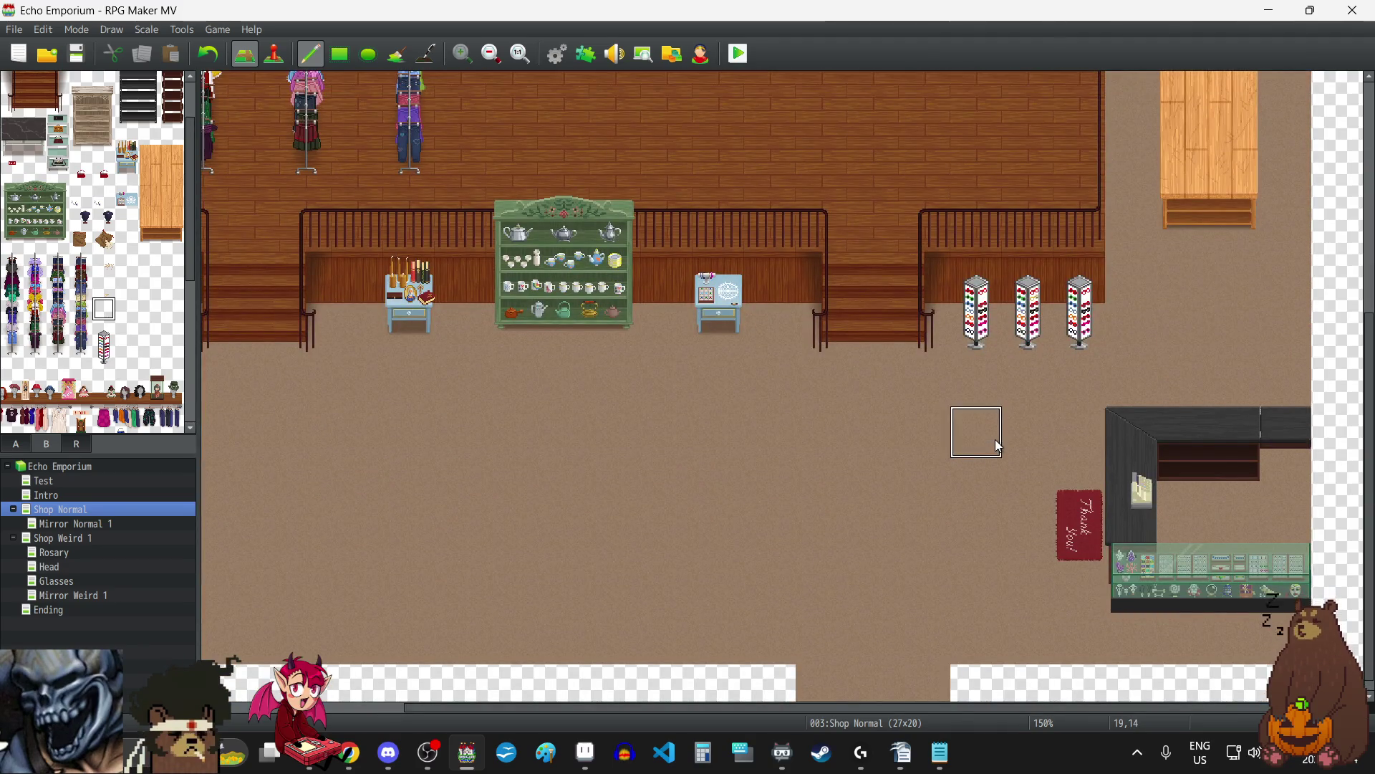
pyautogui.scroll(-5, 999, 445)
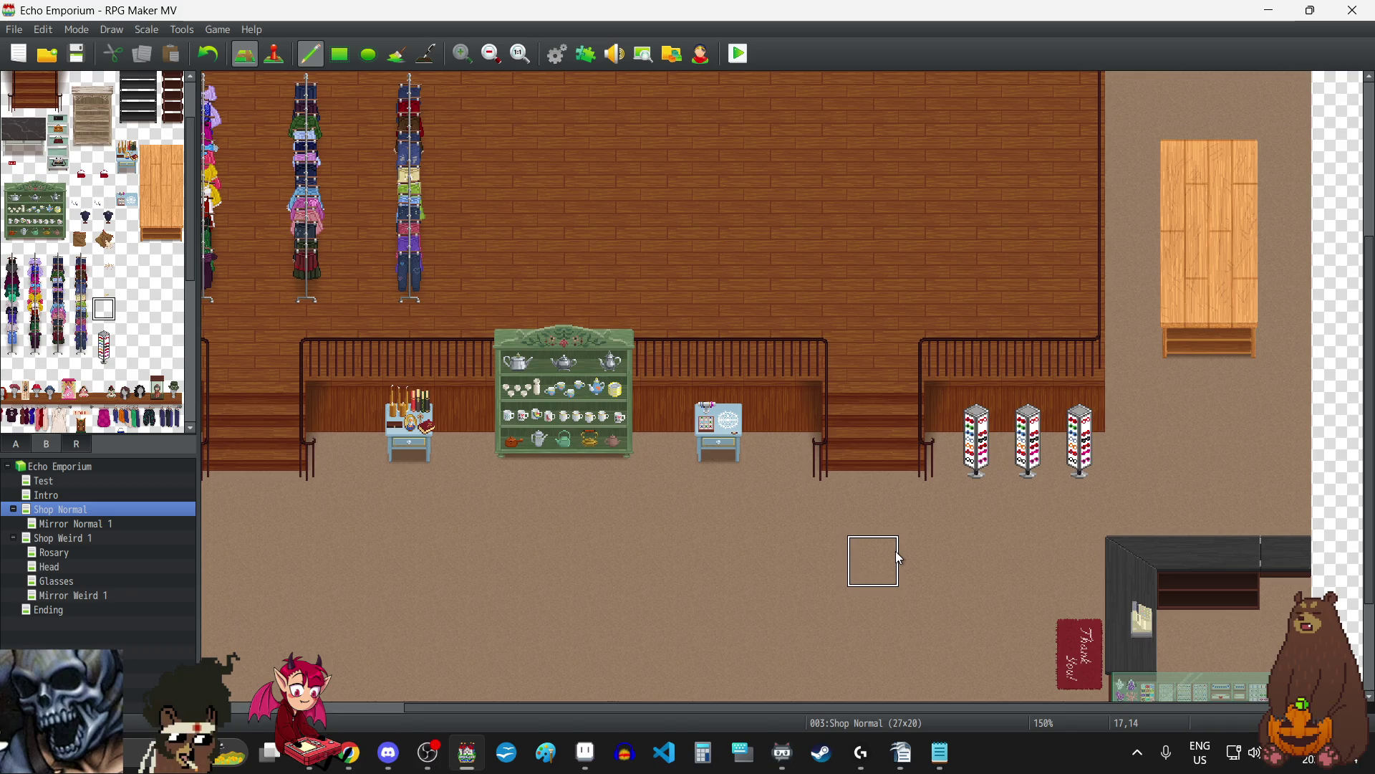
pyautogui.scroll(-3, 899, 558)
pyautogui.click(492, 56)
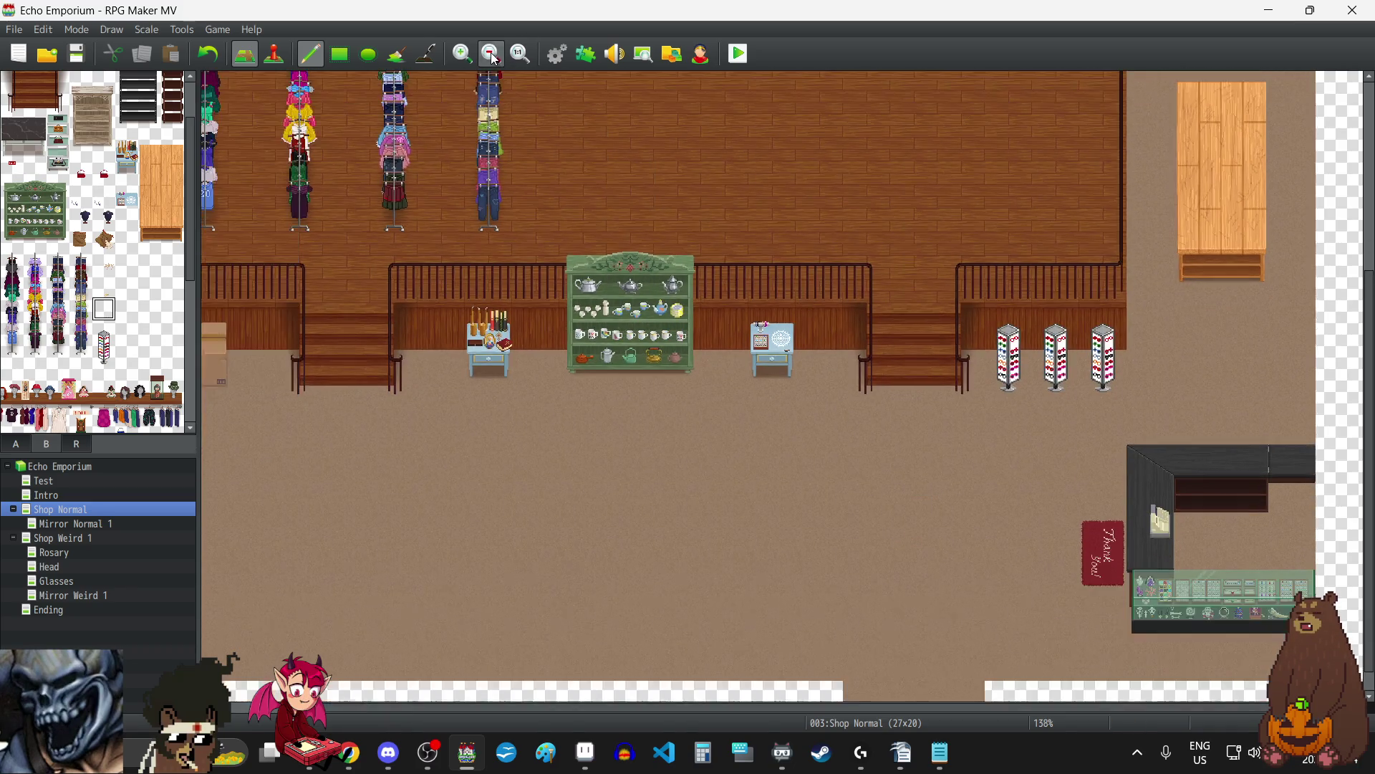
pyautogui.click(492, 55)
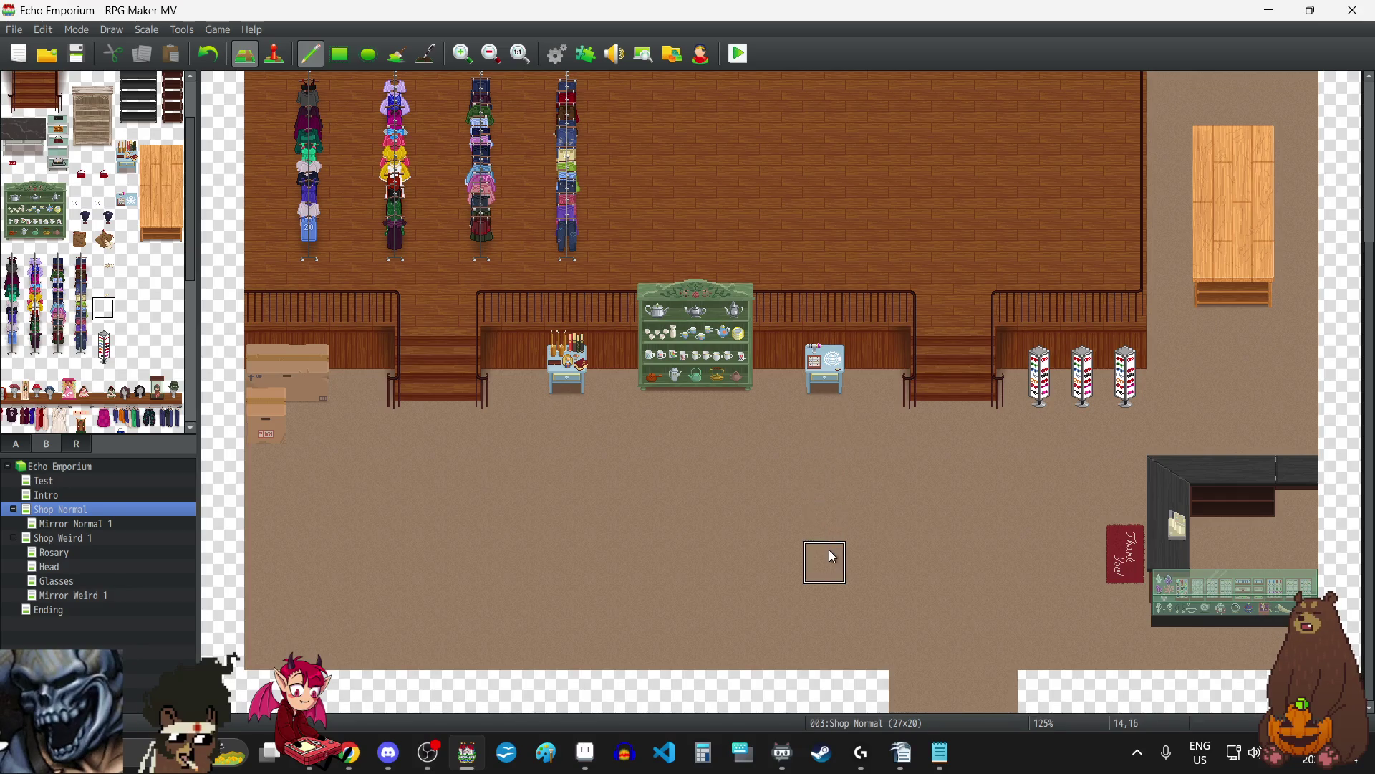
pyautogui.scroll(5, 825, 523)
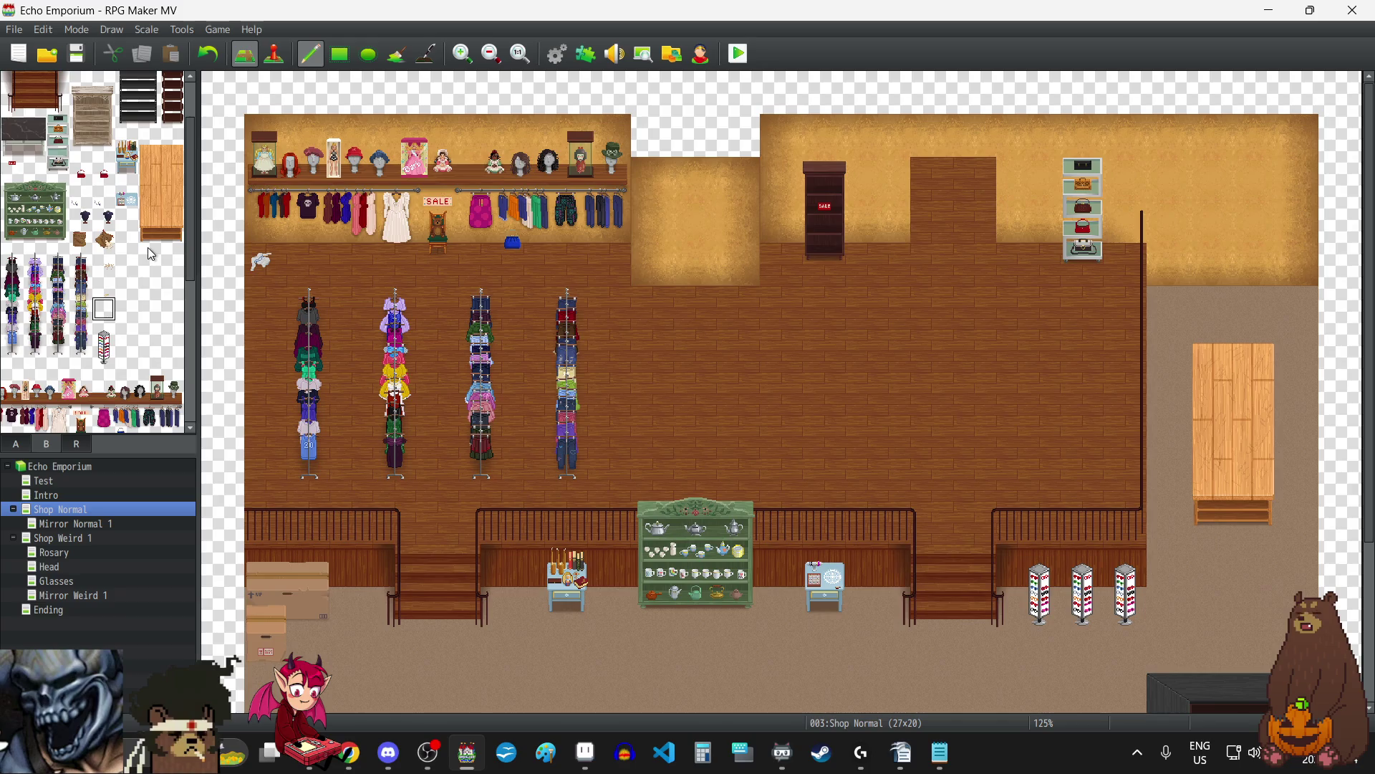
pyautogui.scroll(-4, 148, 252)
pyautogui.scroll(-4, 150, 252)
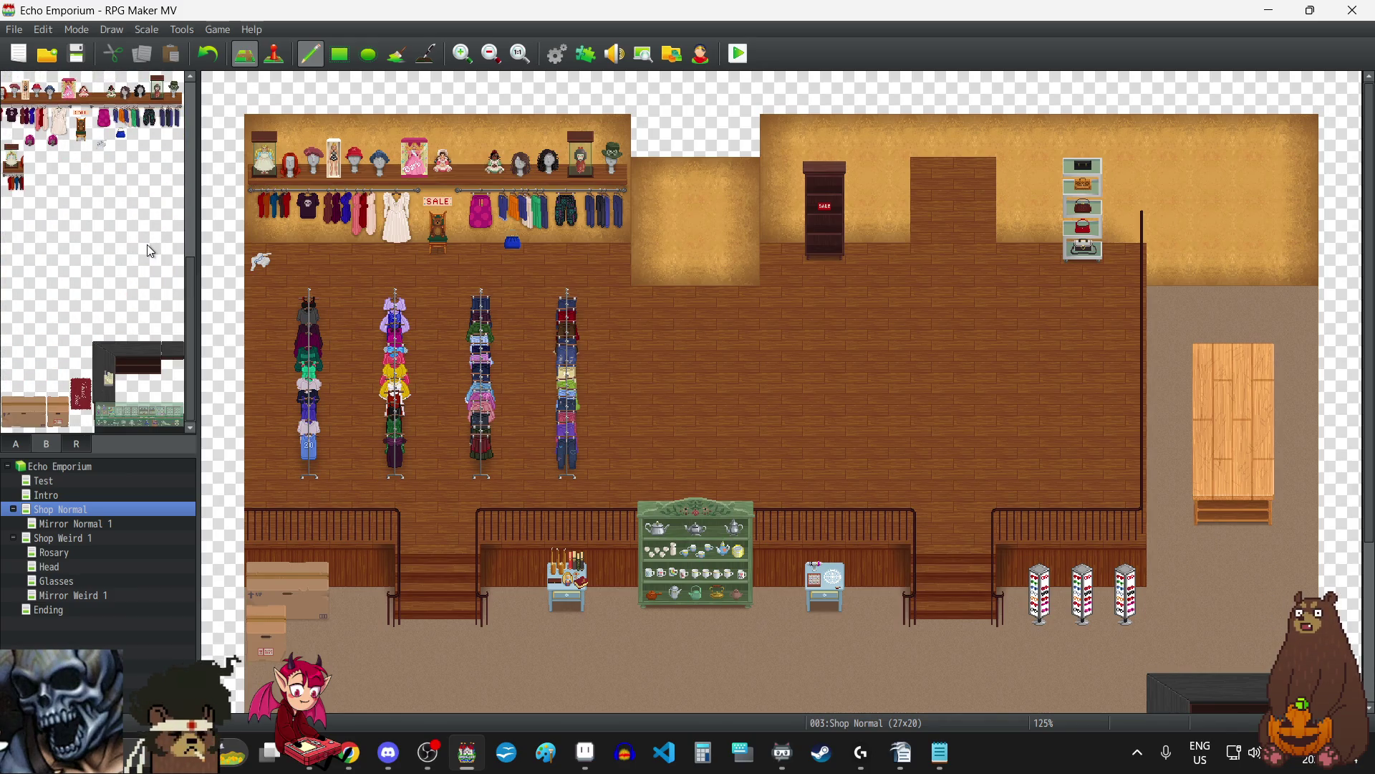
pyautogui.scroll(10, 148, 244)
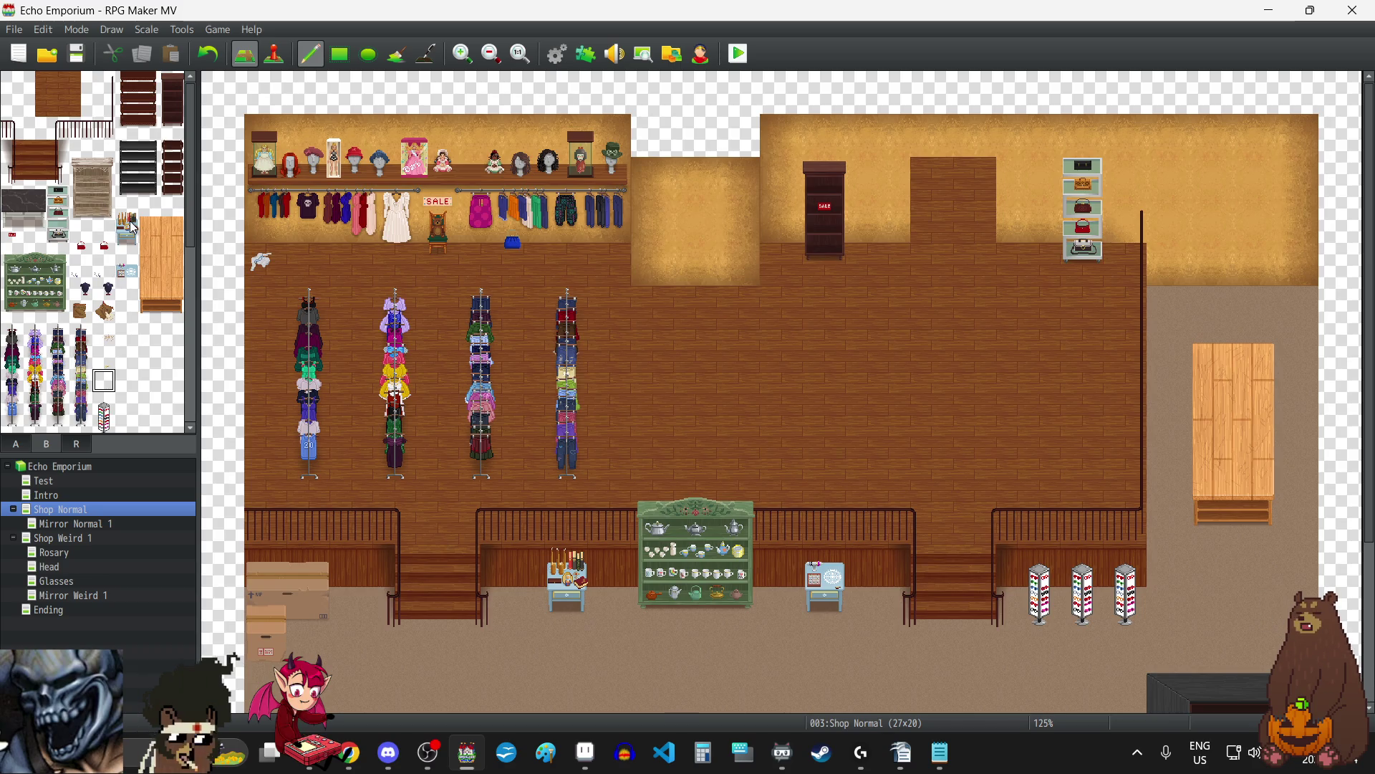
pyautogui.scroll(-8, 129, 226)
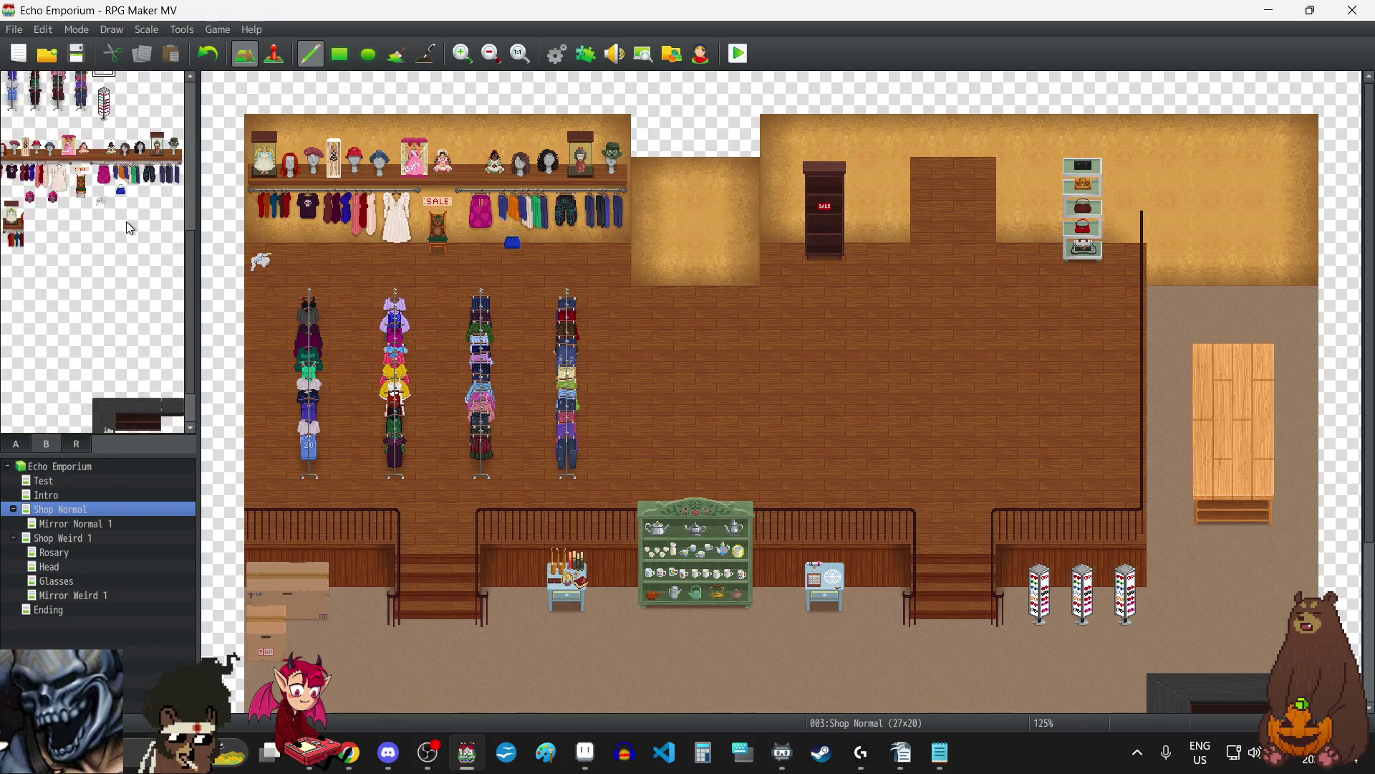
pyautogui.scroll(8, 130, 226)
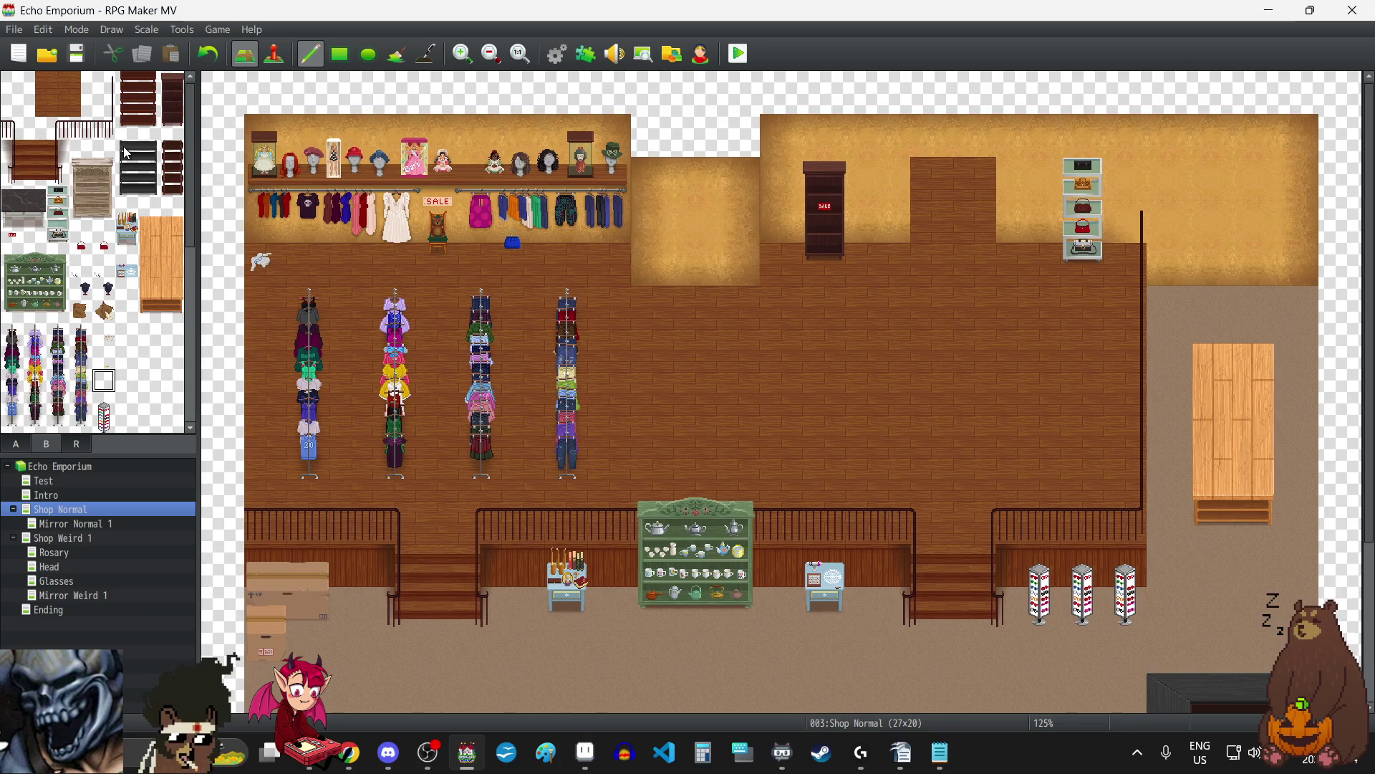
pyautogui.moveTo(123, 149); pyautogui.dragTo(148, 167)
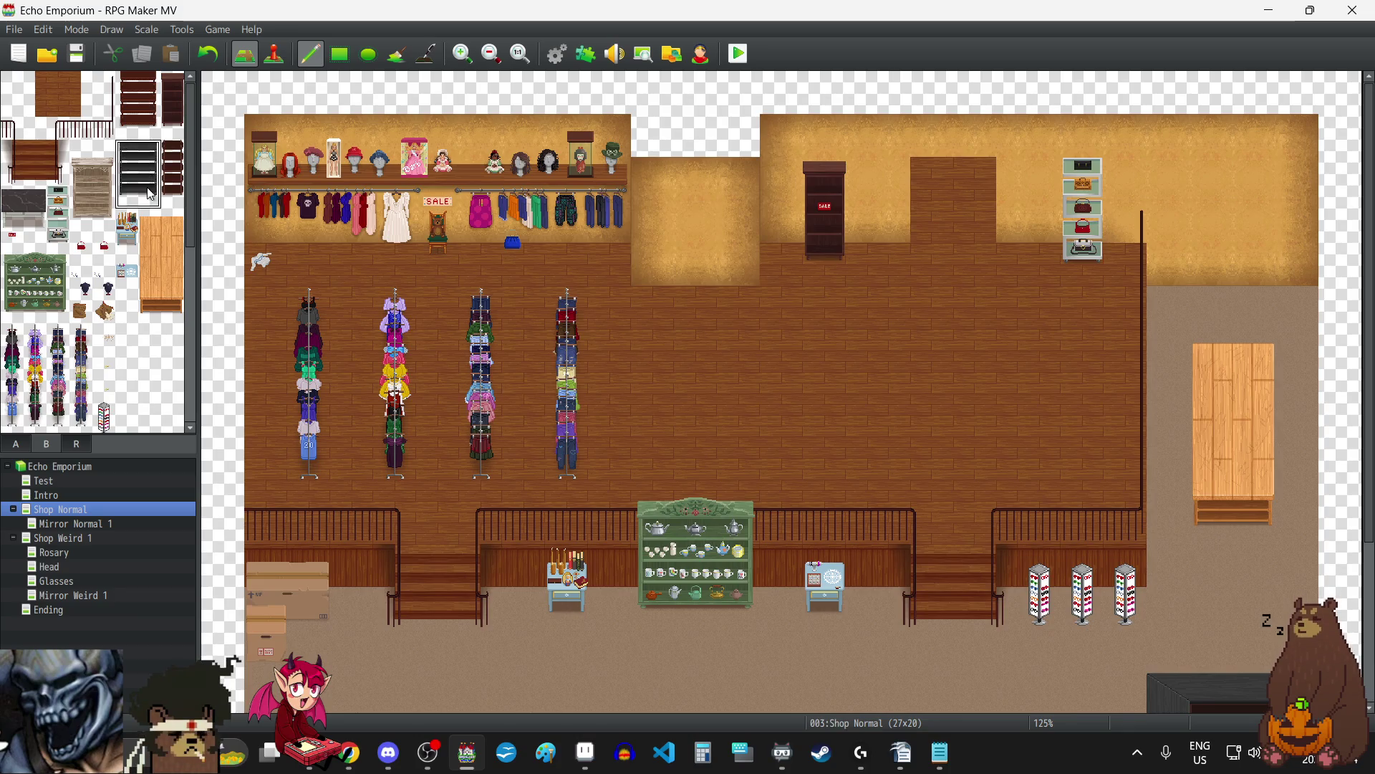
# Try a dark stone counter piece on the upper floor, then undo it.
pyautogui.moveTo(34, 197); pyautogui.dragTo(14, 218)
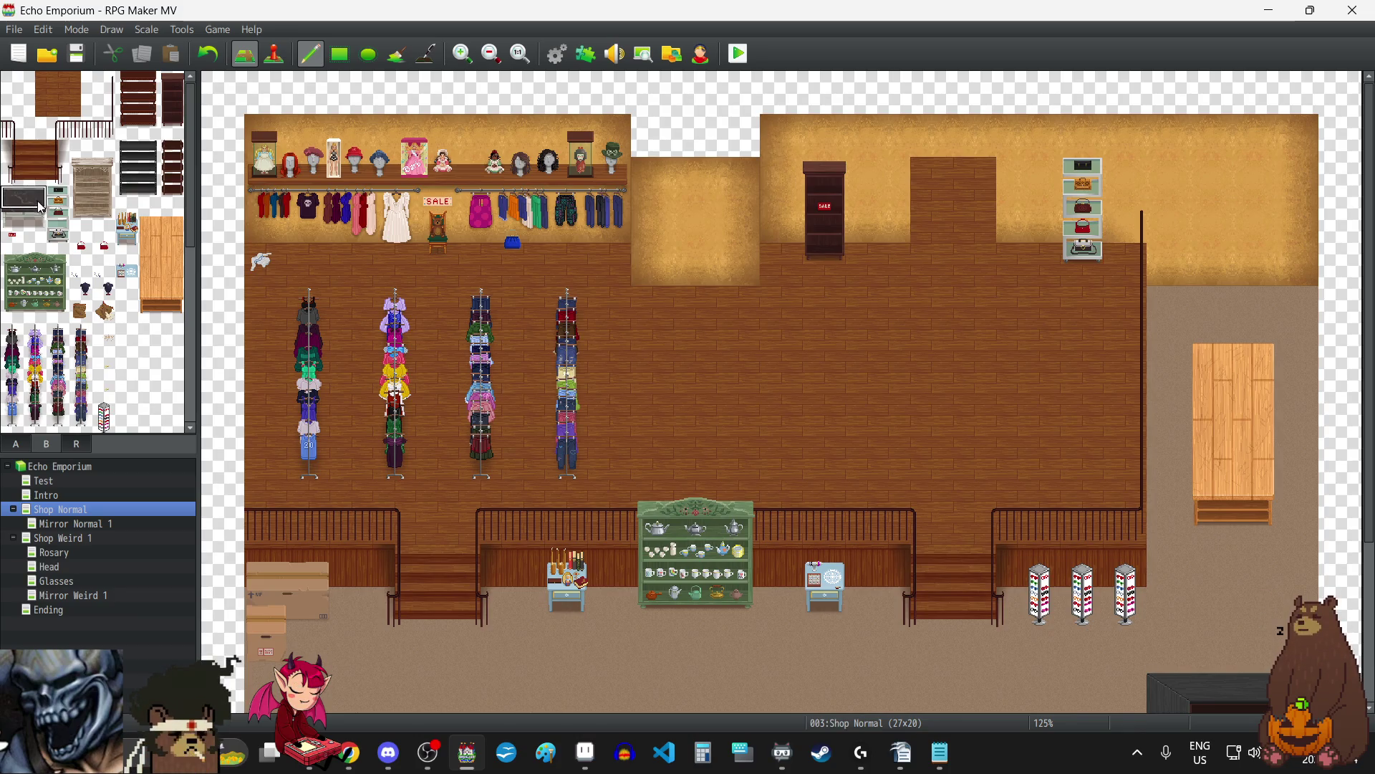
pyautogui.click(1216, 255)
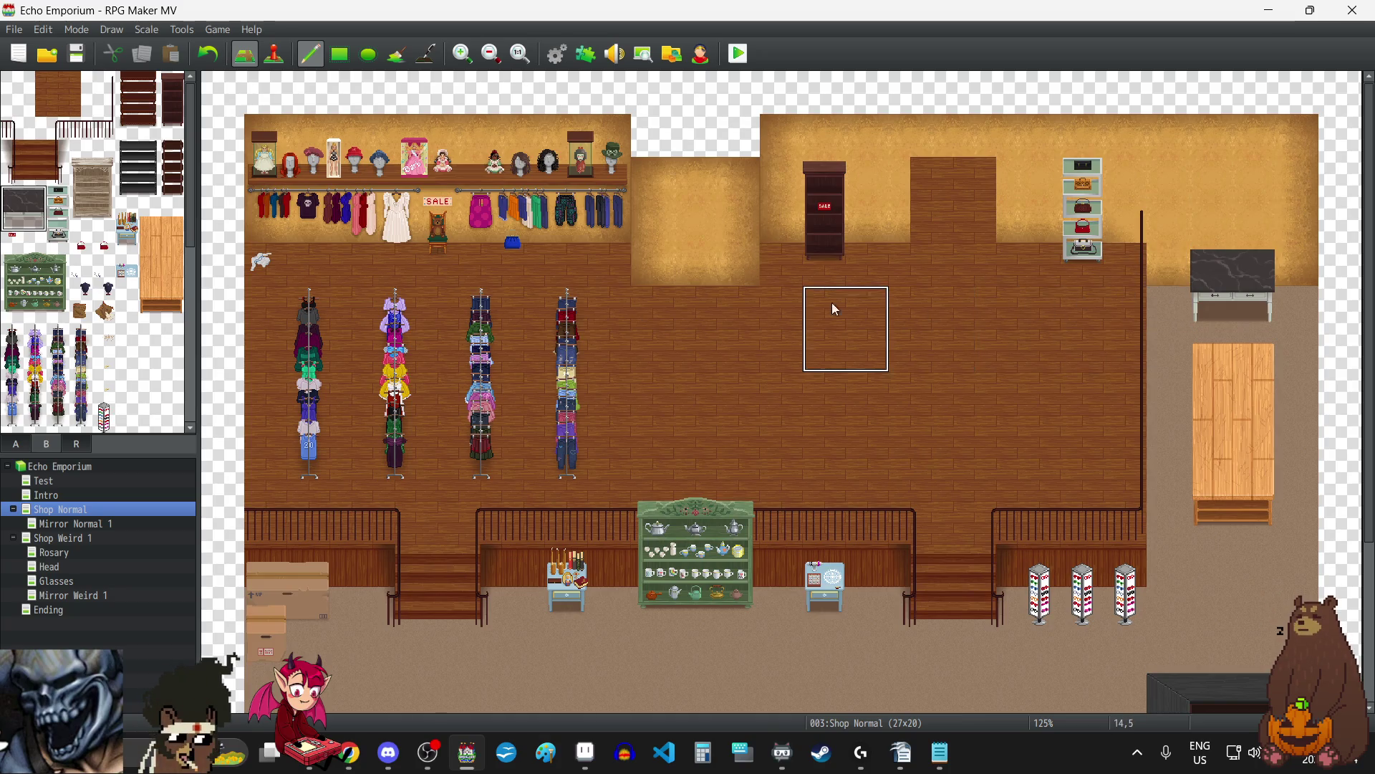
pyautogui.hotkey('ctrl', 'z')
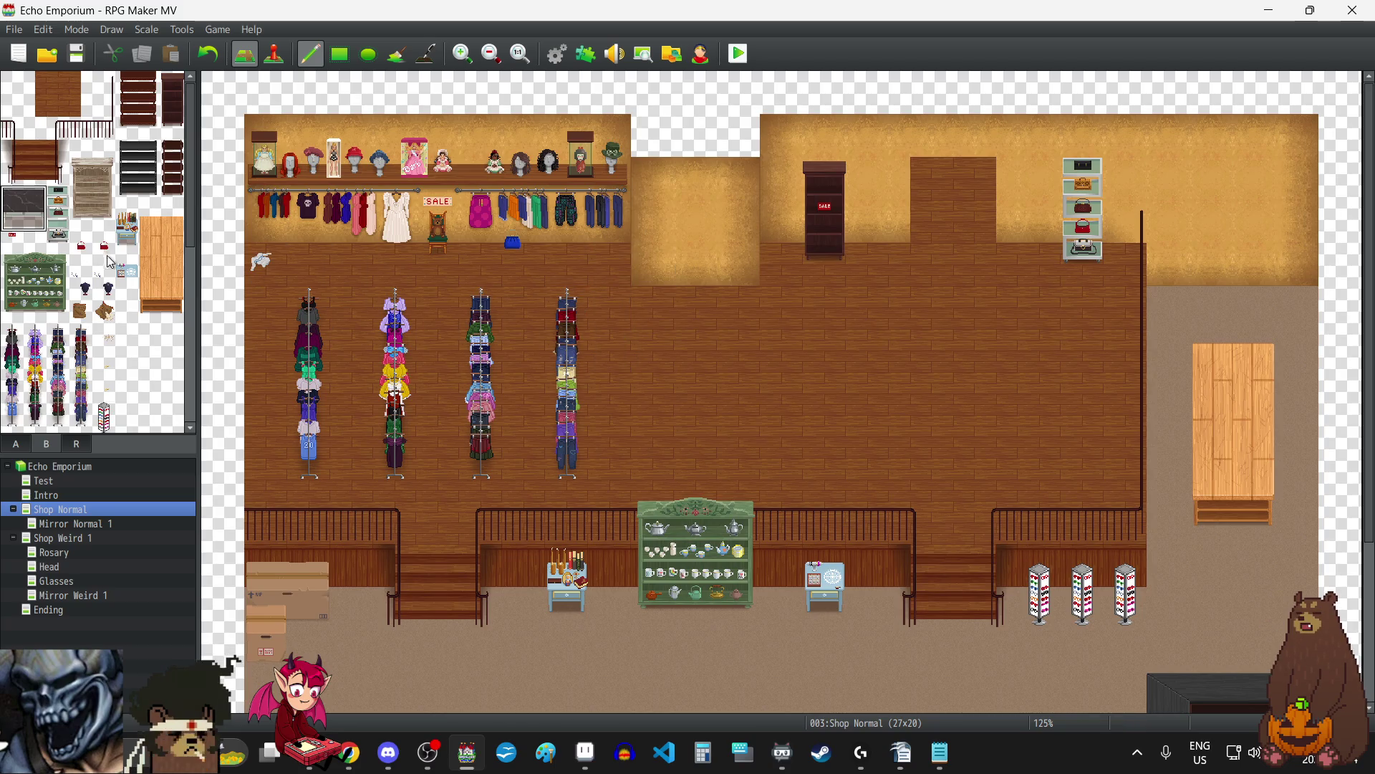
# Stamp the dark bookshelf in the top-right corner, undoing the extra second copy.
pyautogui.click(150, 158)
pyautogui.moveTo(150, 157); pyautogui.dragTo(148, 195)
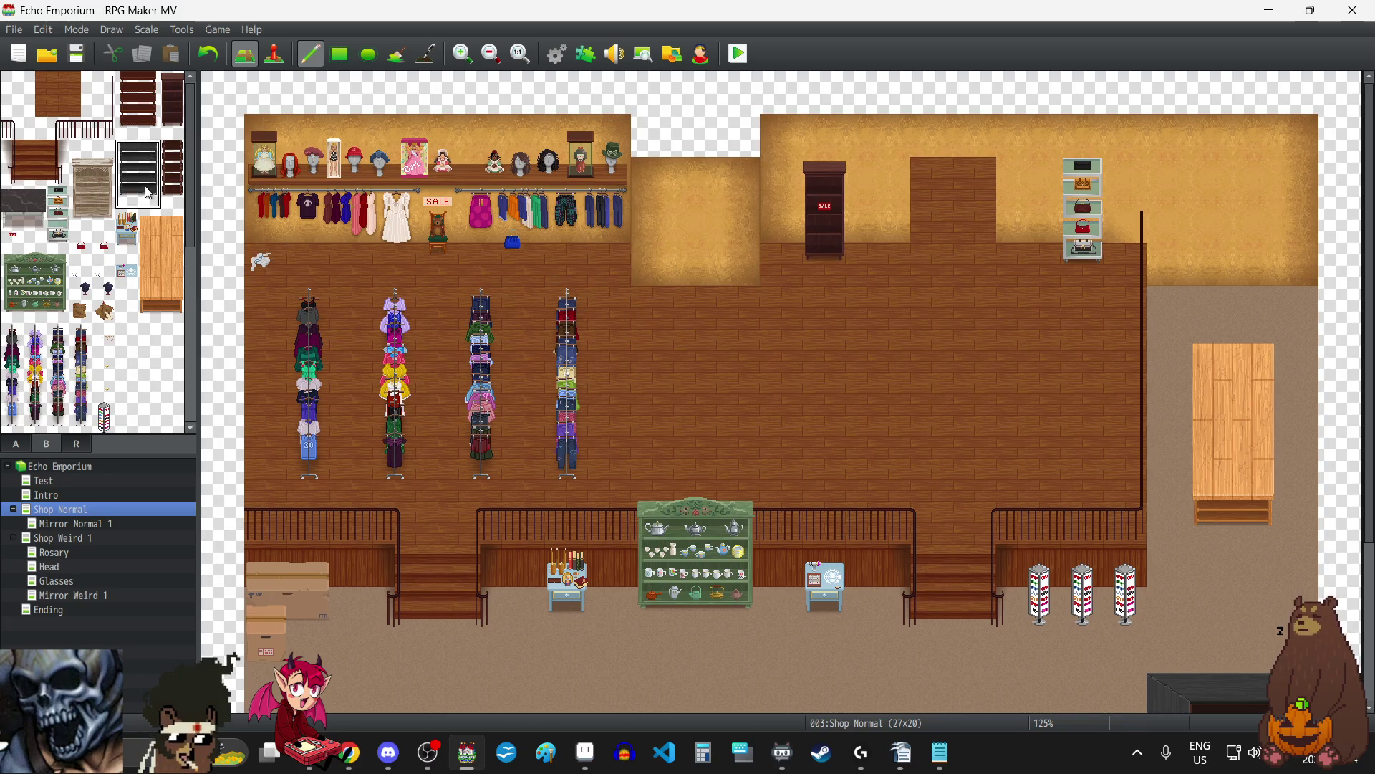
pyautogui.click(1184, 204)
pyautogui.click(1251, 214)
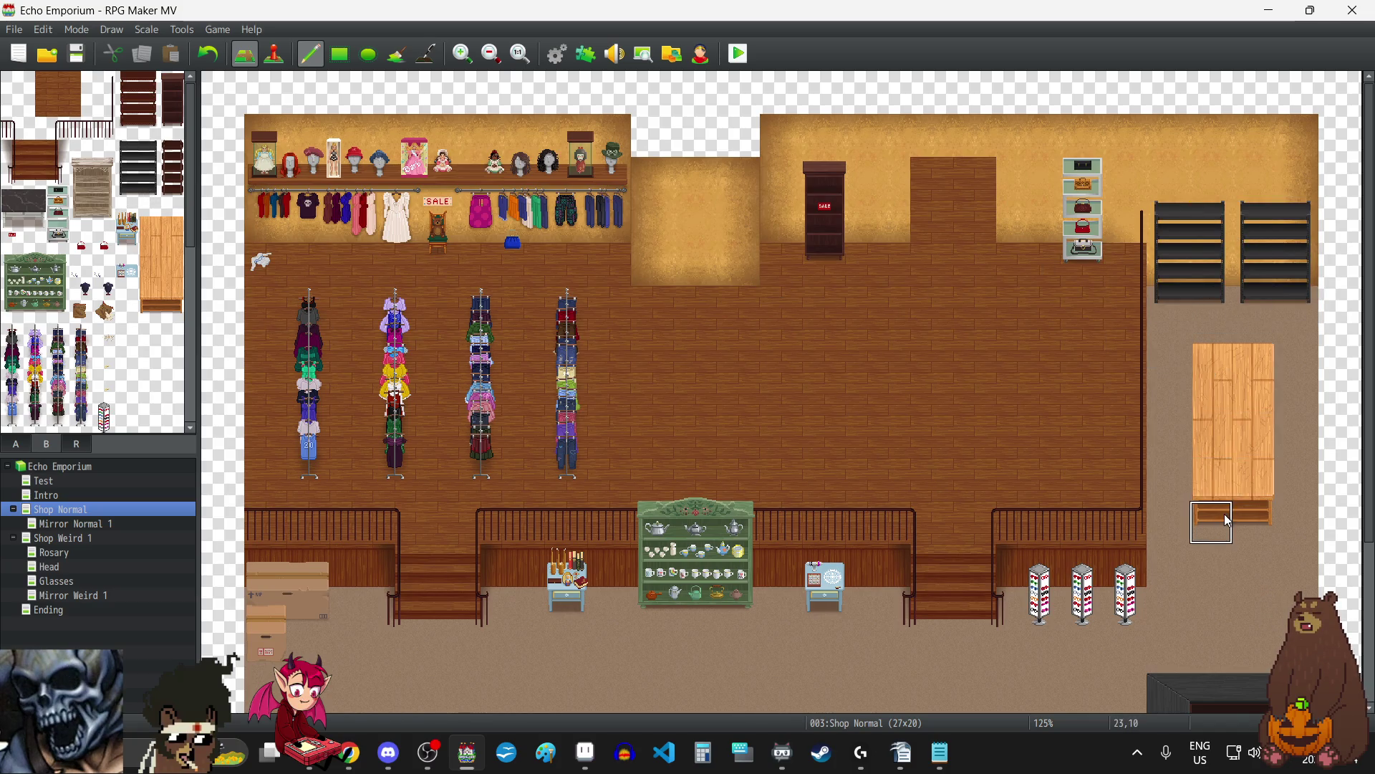
pyautogui.scroll(-2, 1224, 514)
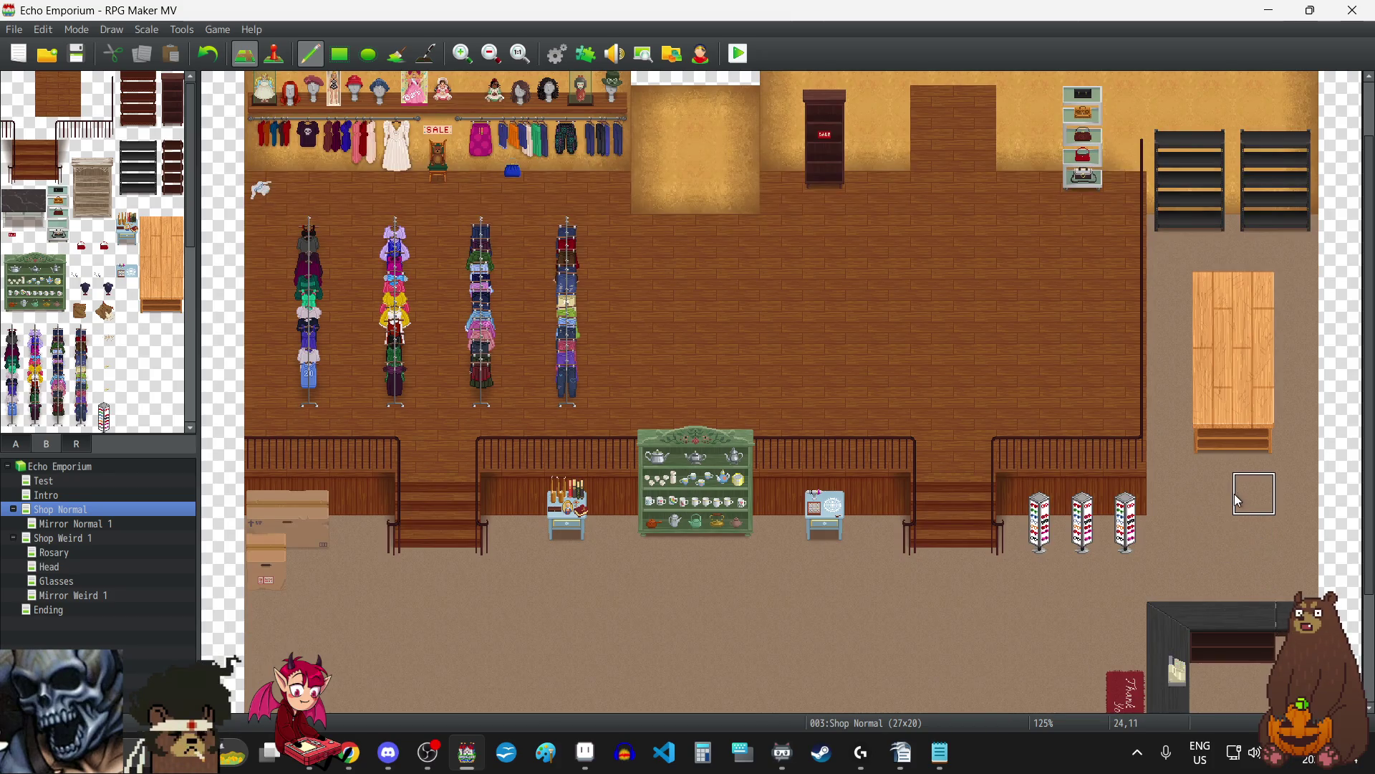
pyautogui.scroll(2, 1239, 500)
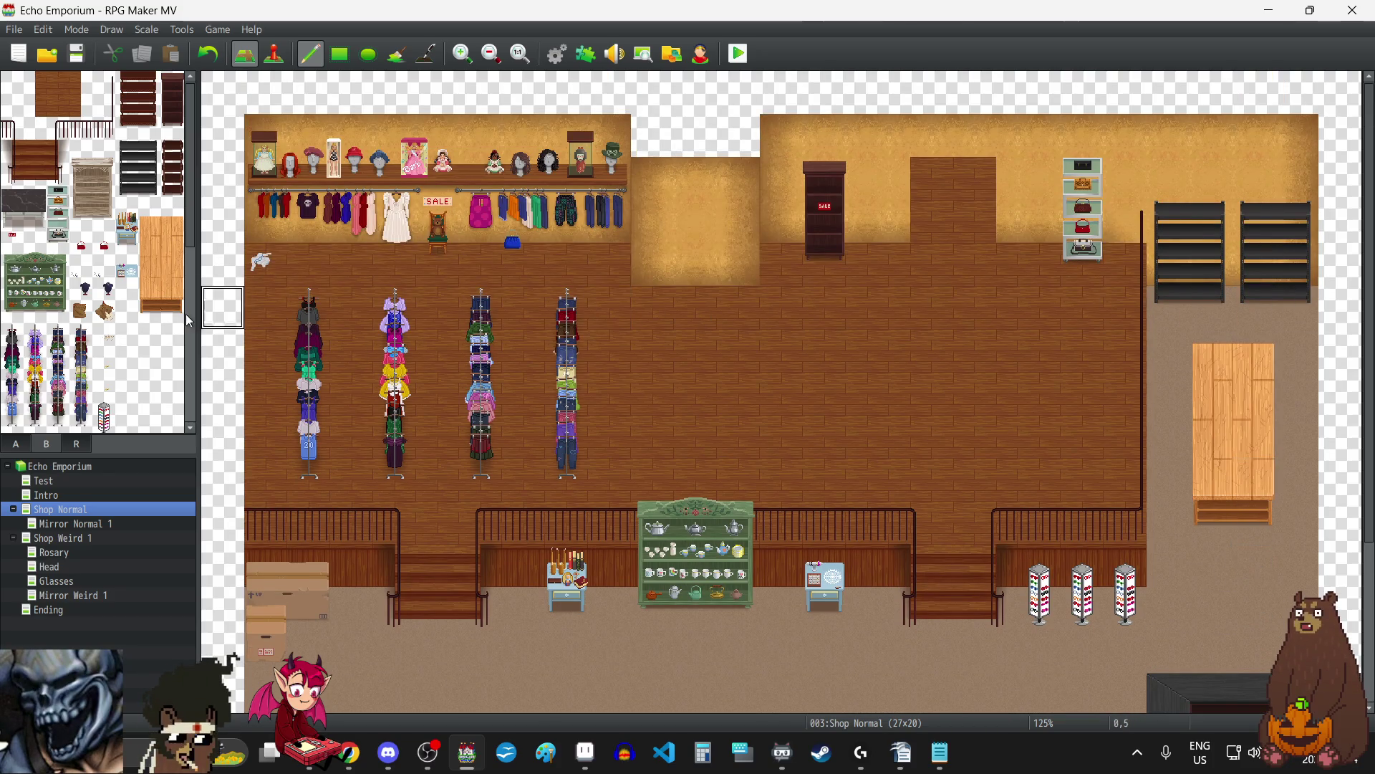
pyautogui.click(210, 59)
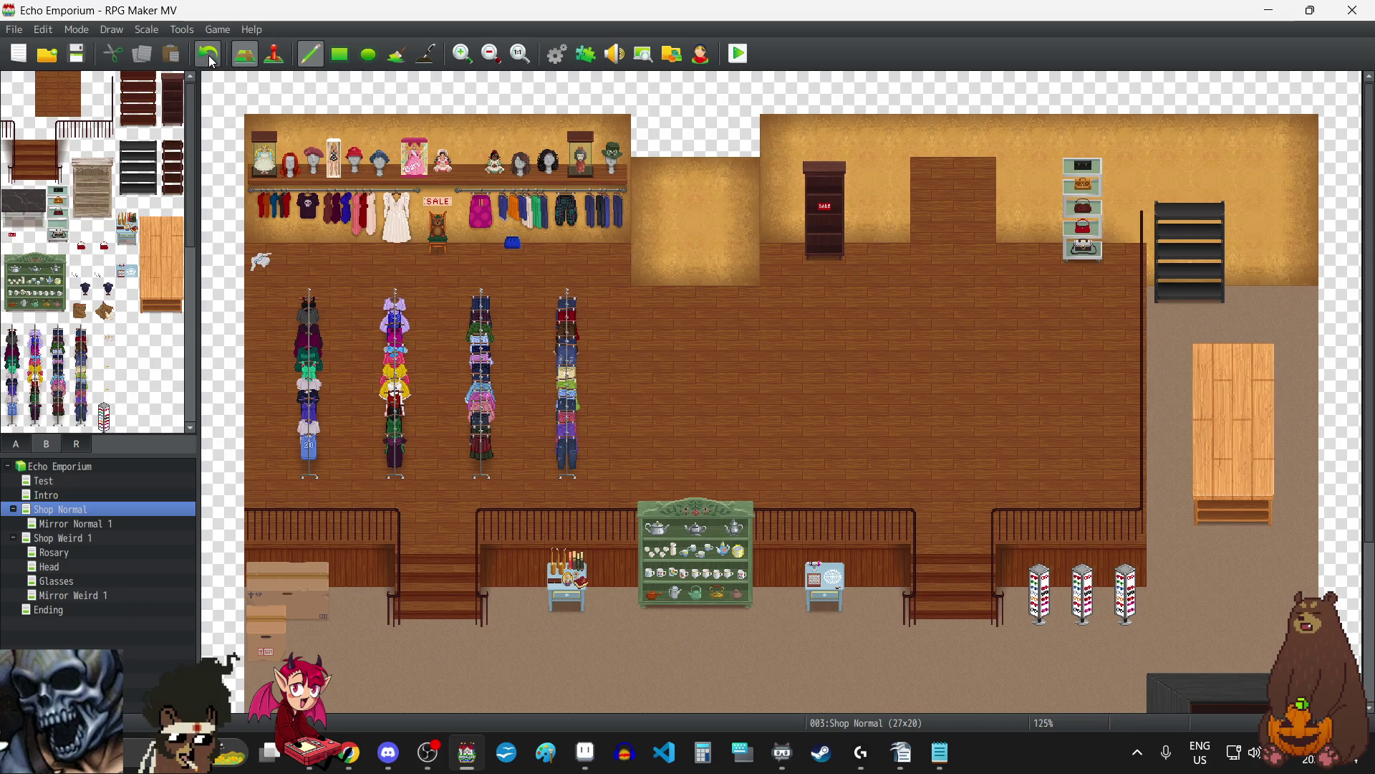
pyautogui.scroll(-5, 113, 299)
# Stamp stacked cardboard boxes and a single box stack to the right of the dark bookshelf.
pyautogui.moveTo(18, 421); pyautogui.dragTo(35, 428)
pyautogui.click(1259, 263)
pyautogui.moveTo(65, 418); pyautogui.dragTo(57, 398)
pyautogui.click(1298, 312)
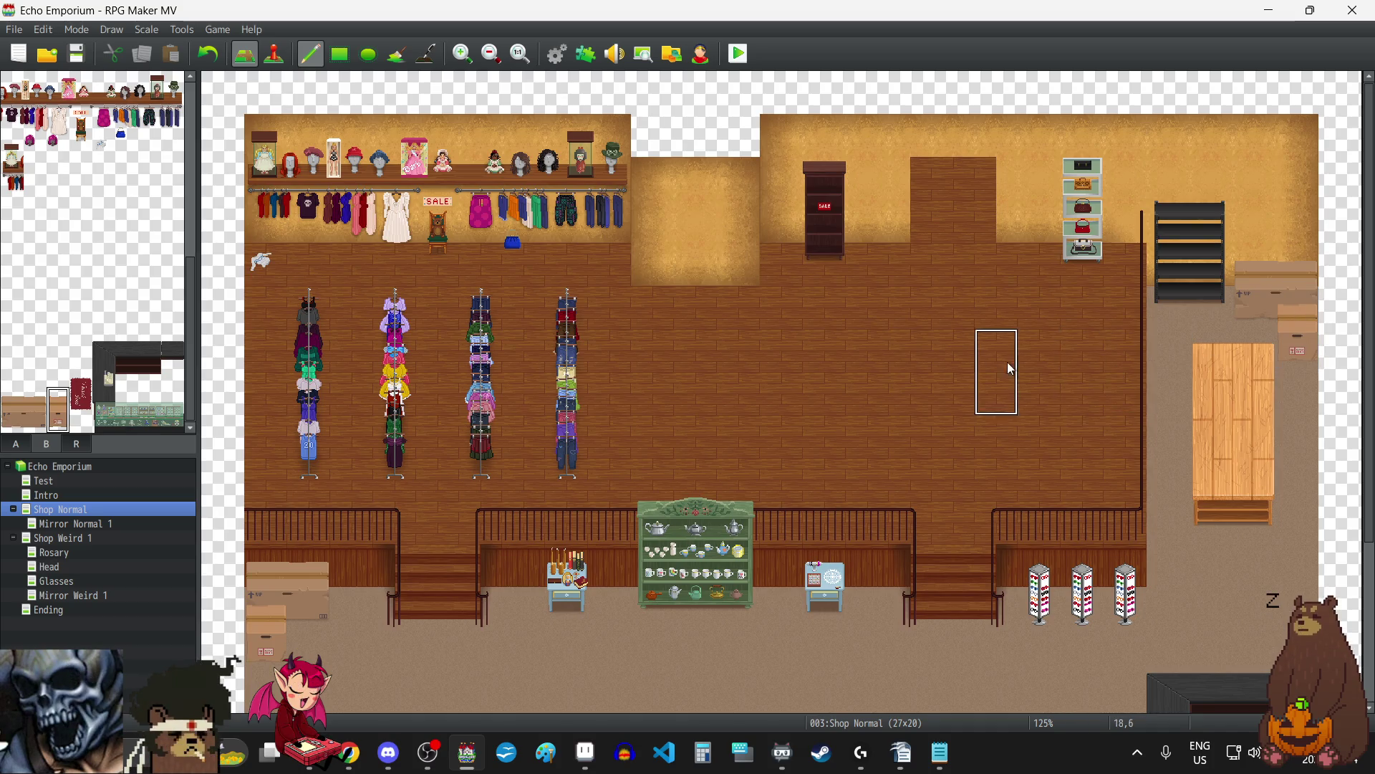
pyautogui.scroll(-5, 921, 341)
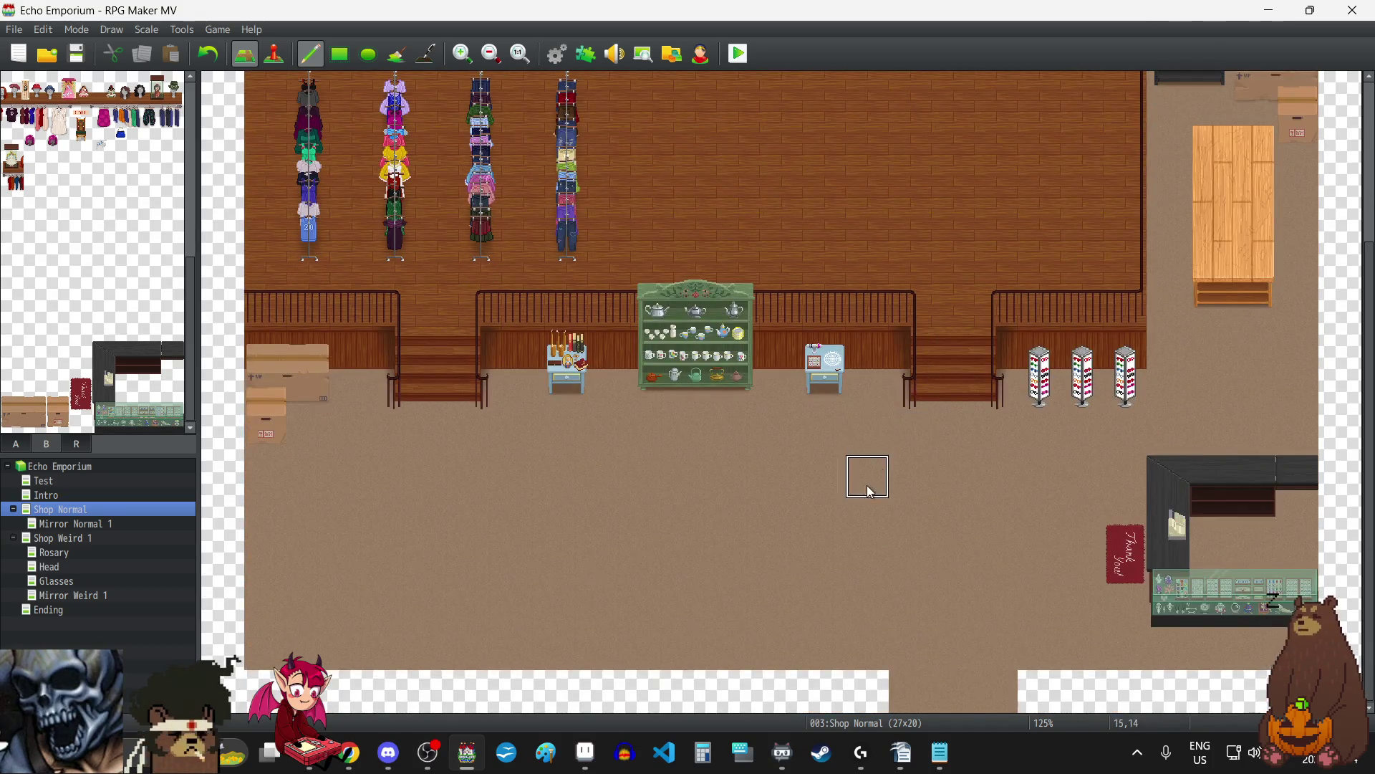
pyautogui.scroll(5, 865, 483)
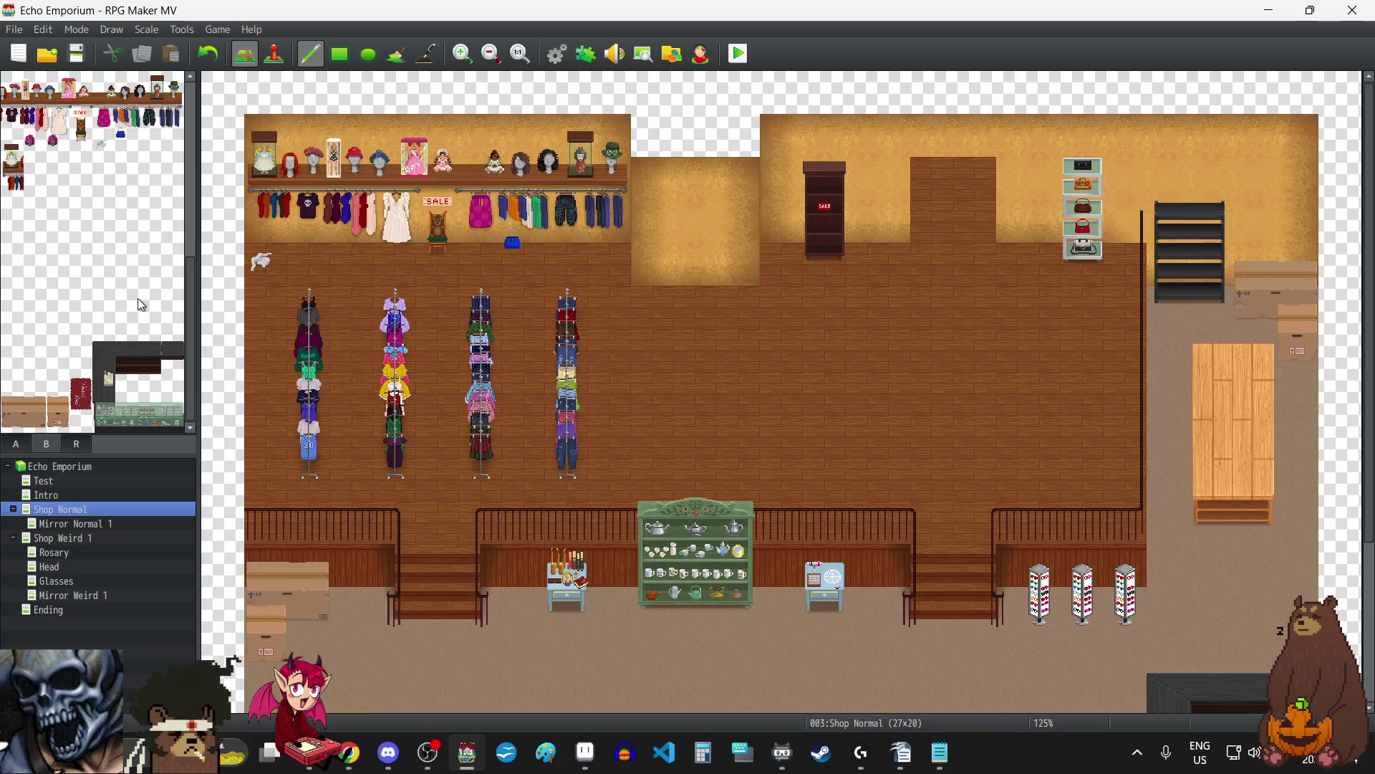
pyautogui.scroll(10, 137, 298)
pyautogui.scroll(1, 131, 308)
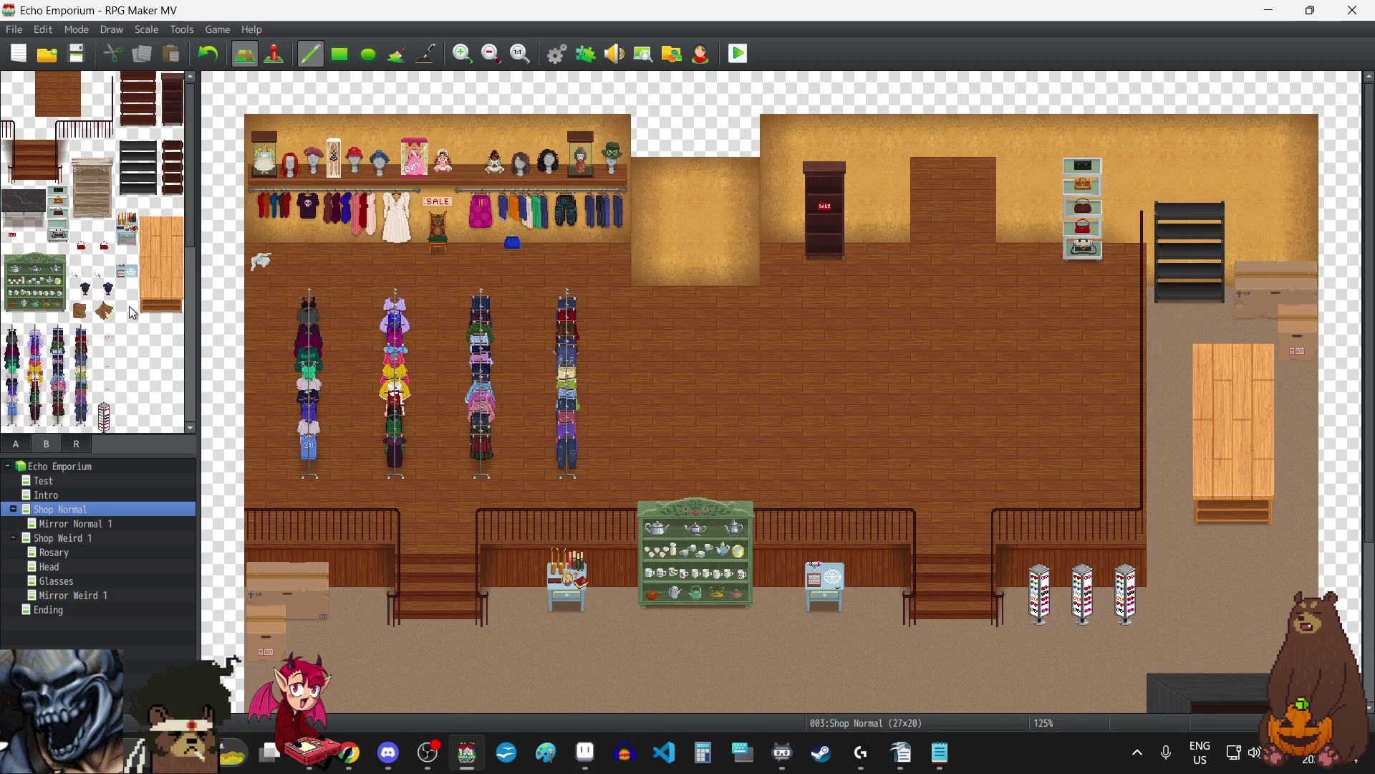
pyautogui.scroll(-1, 129, 307)
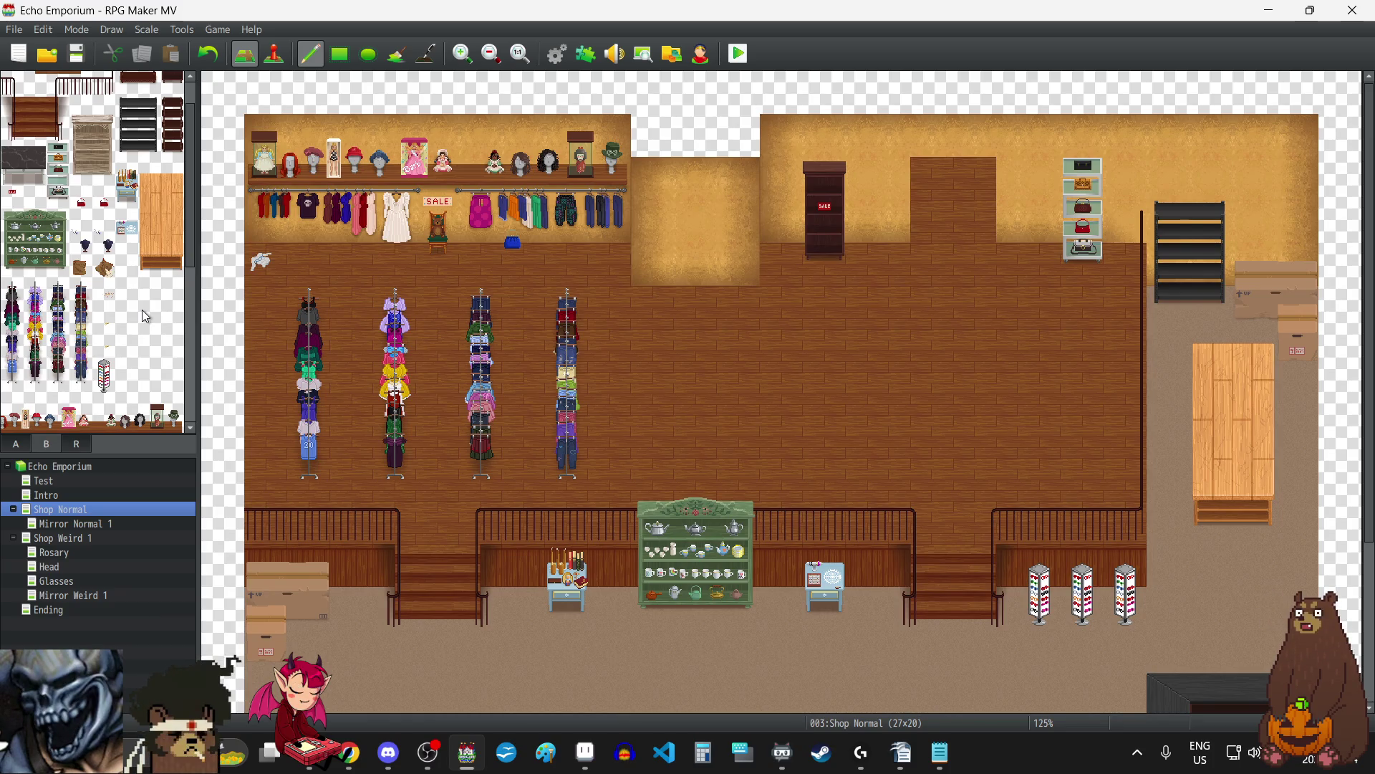
pyautogui.moveTo(11, 154); pyautogui.dragTo(33, 163)
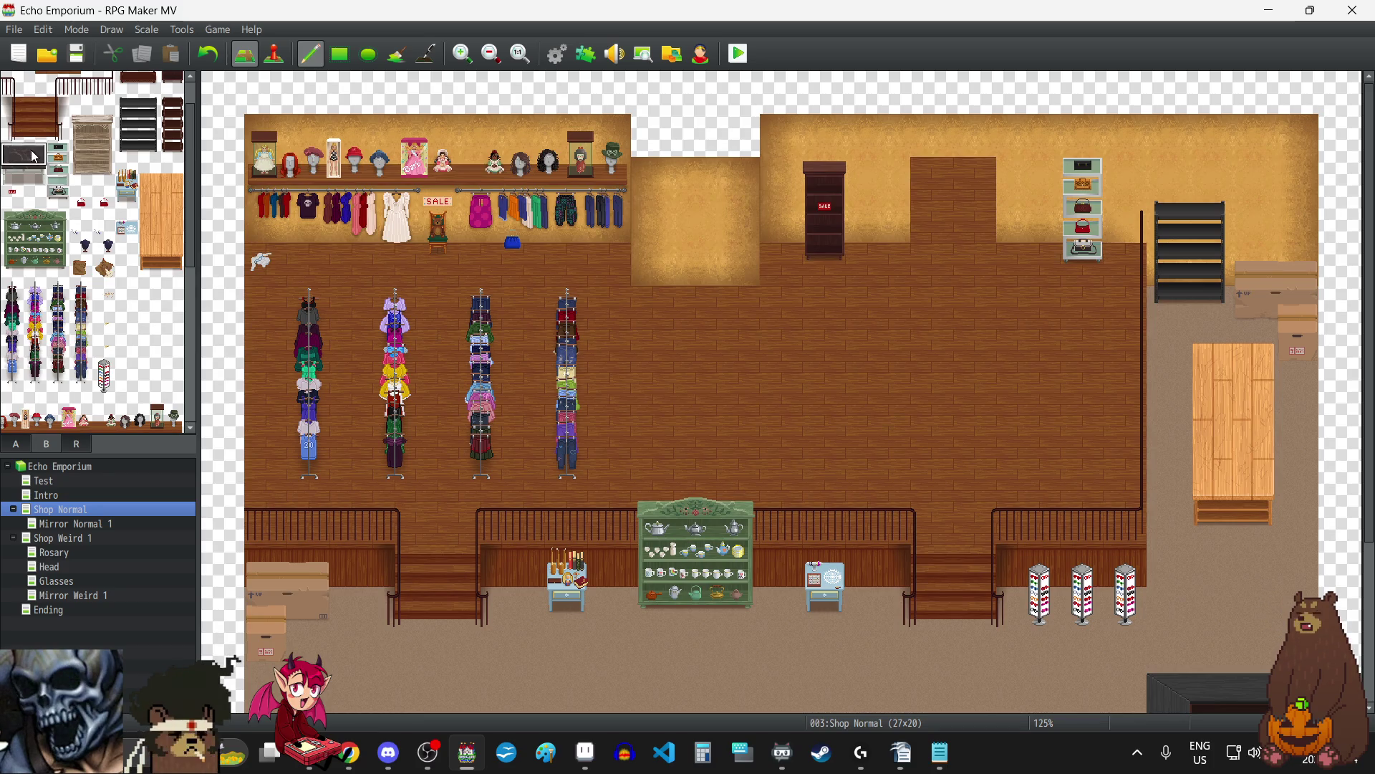
pyautogui.scroll(-5, 664, 397)
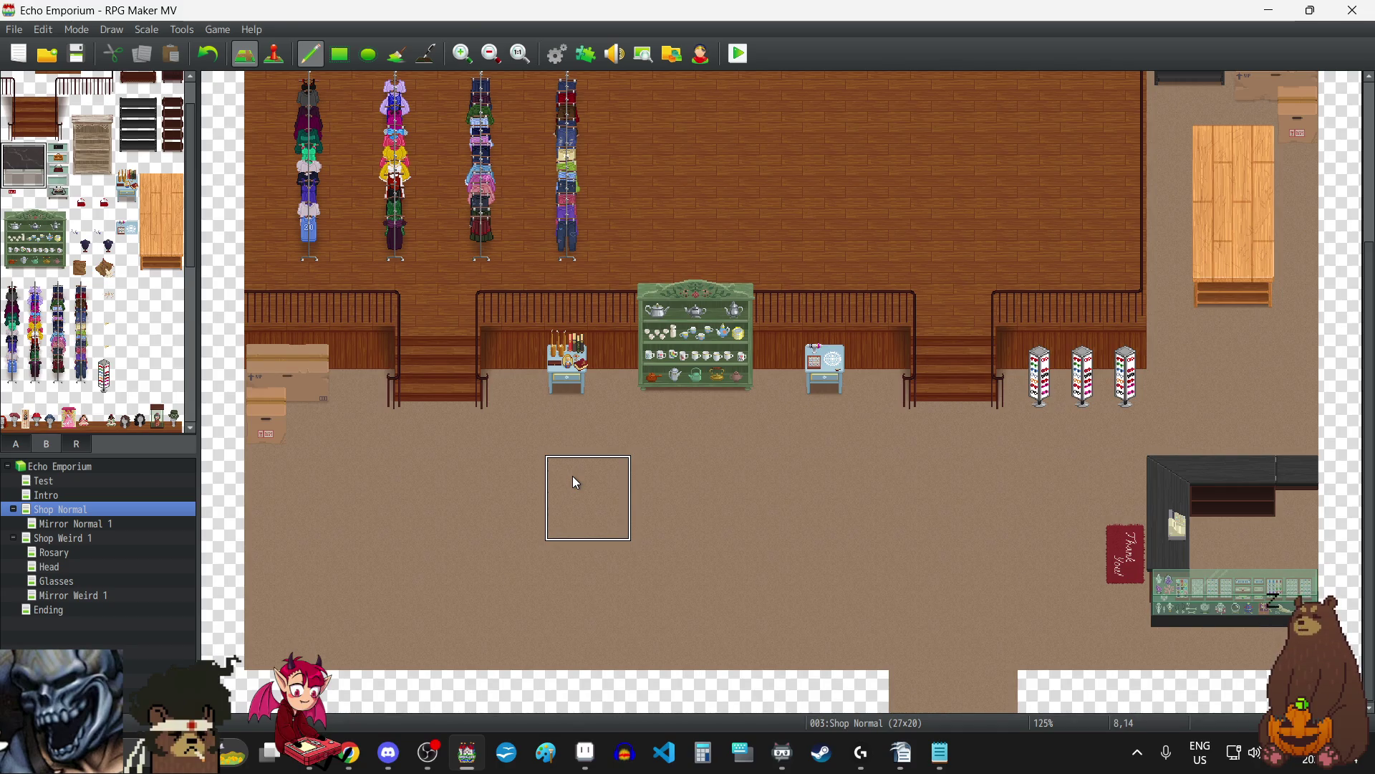
pyautogui.scroll(1, 128, 323)
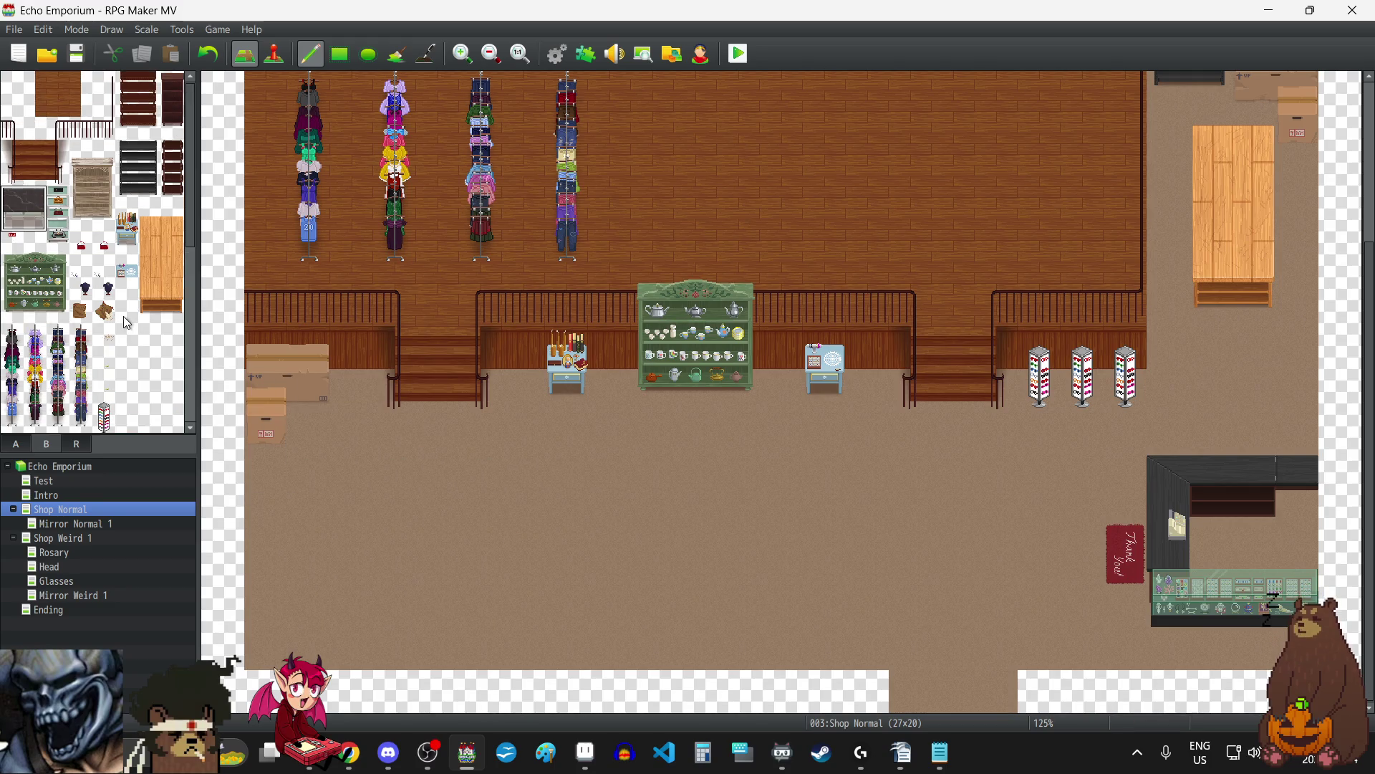
pyautogui.scroll(4, 768, 462)
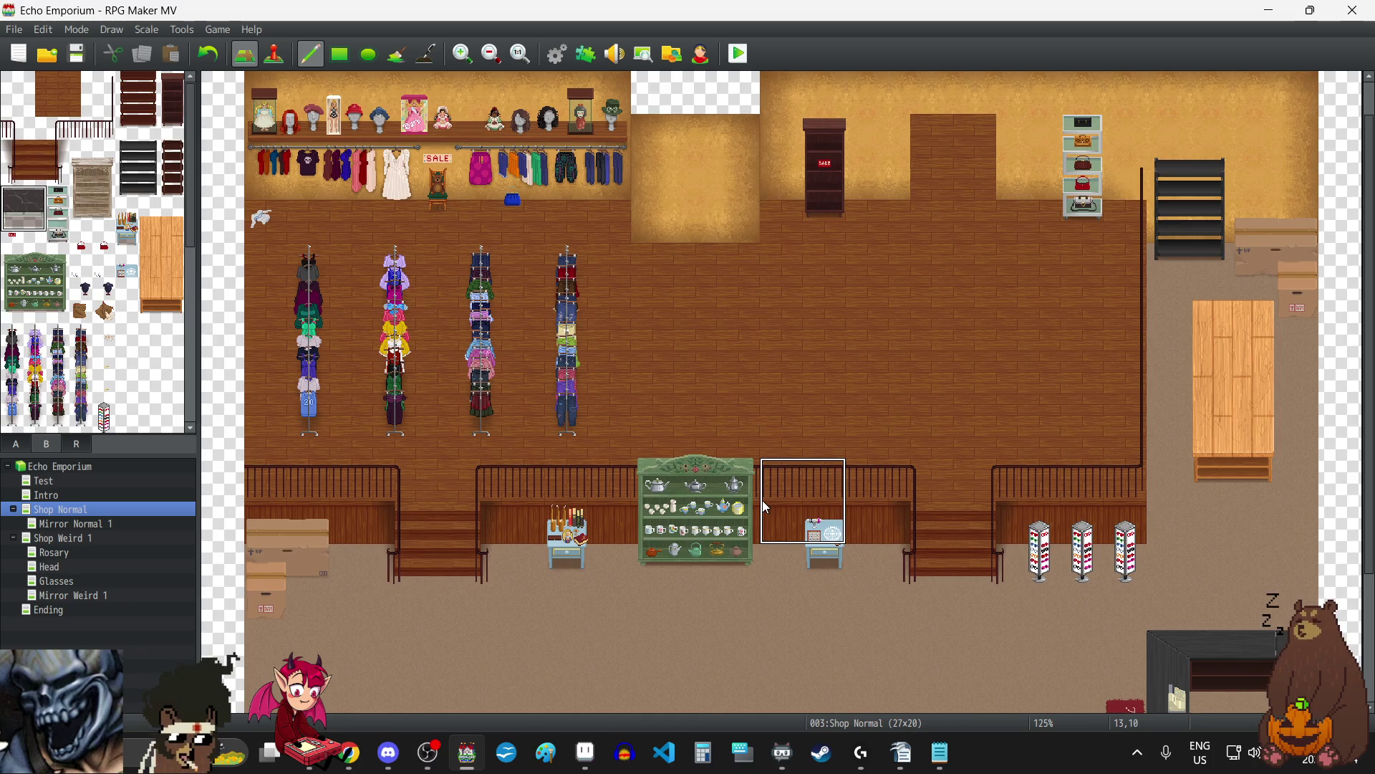
pyautogui.scroll(-4, 755, 496)
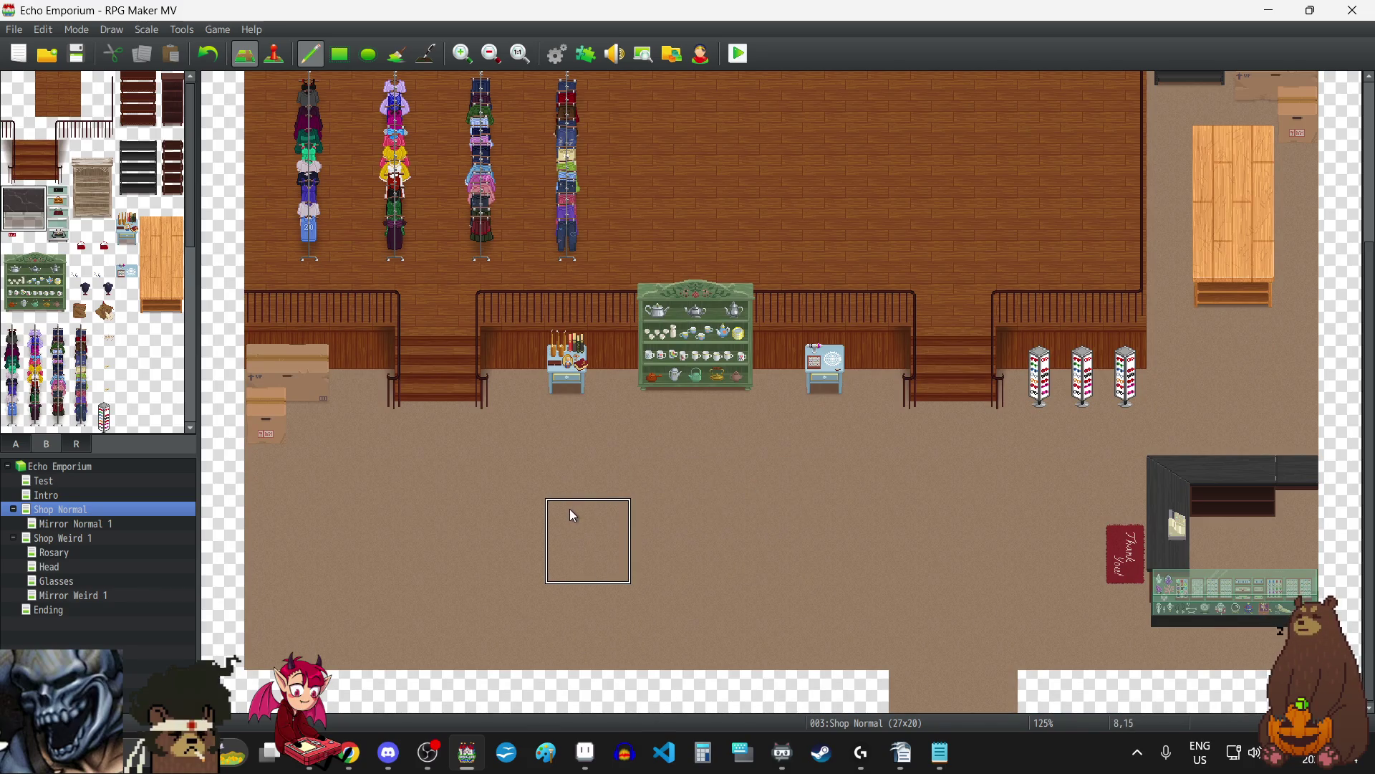
# Place two dark marble-top tables side by side on the lower floor.
pyautogui.click(573, 516)
pyautogui.click(798, 510)
pyautogui.rightClick(384, 508)
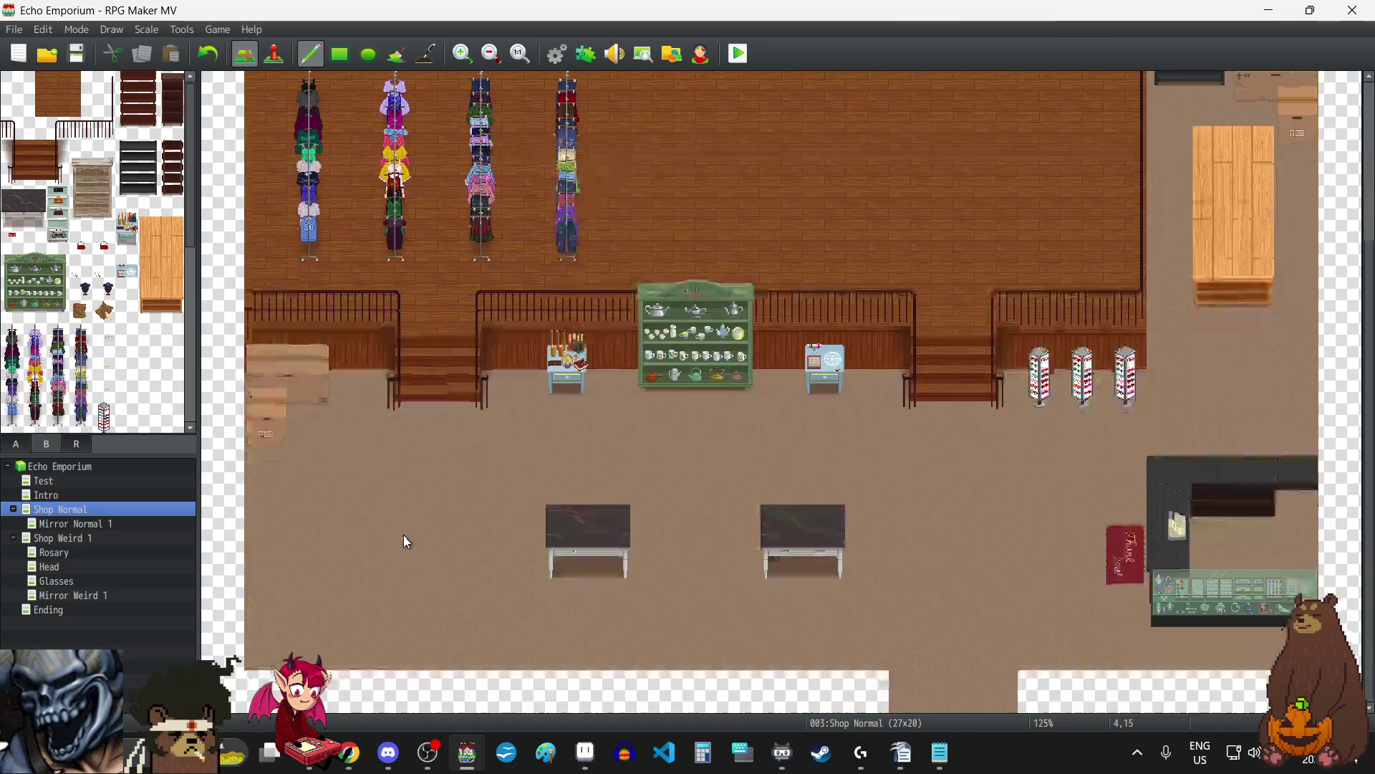
# Try the small red SALE sign on the left table repeatedly, then remove it.
pyautogui.click(12, 242)
pyautogui.click(613, 533)
pyautogui.click(215, 58)
pyautogui.click(602, 540)
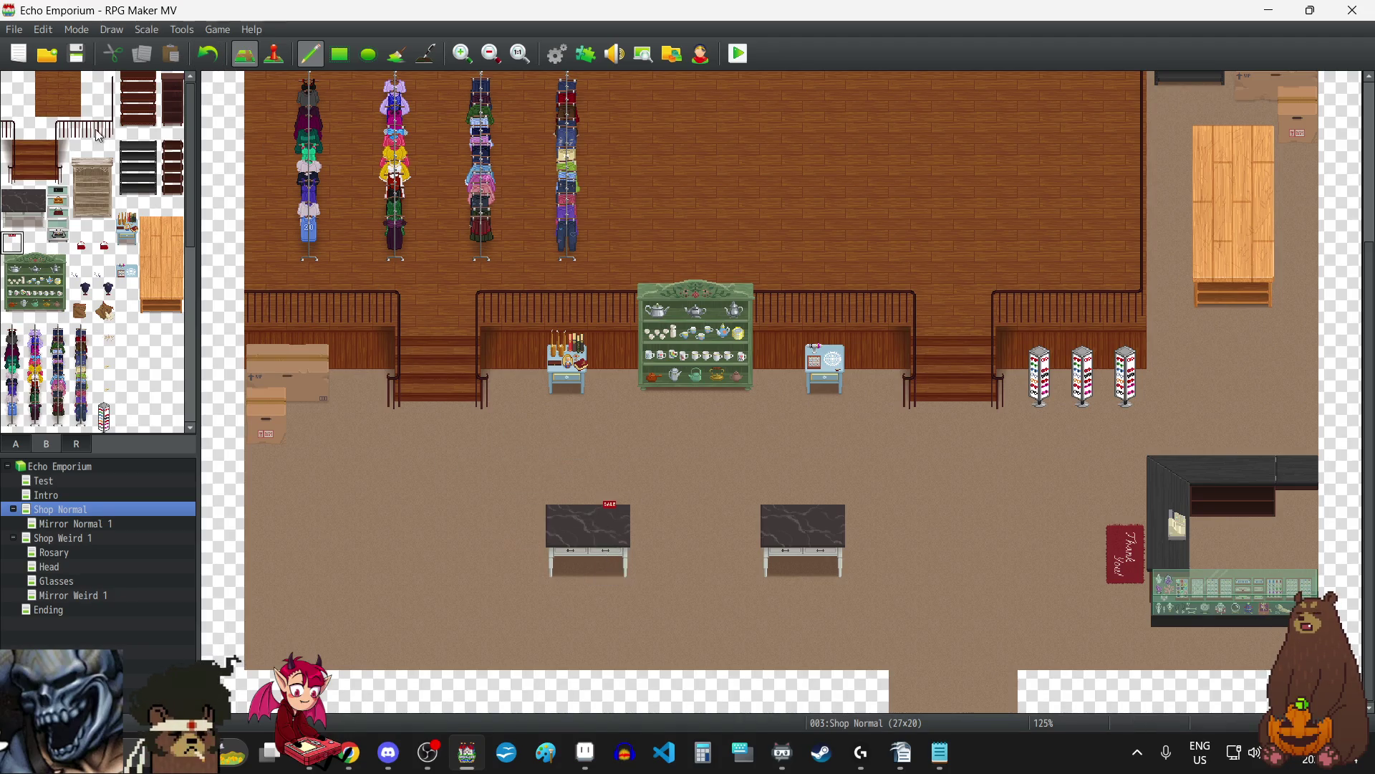
pyautogui.click(215, 57)
pyautogui.click(582, 549)
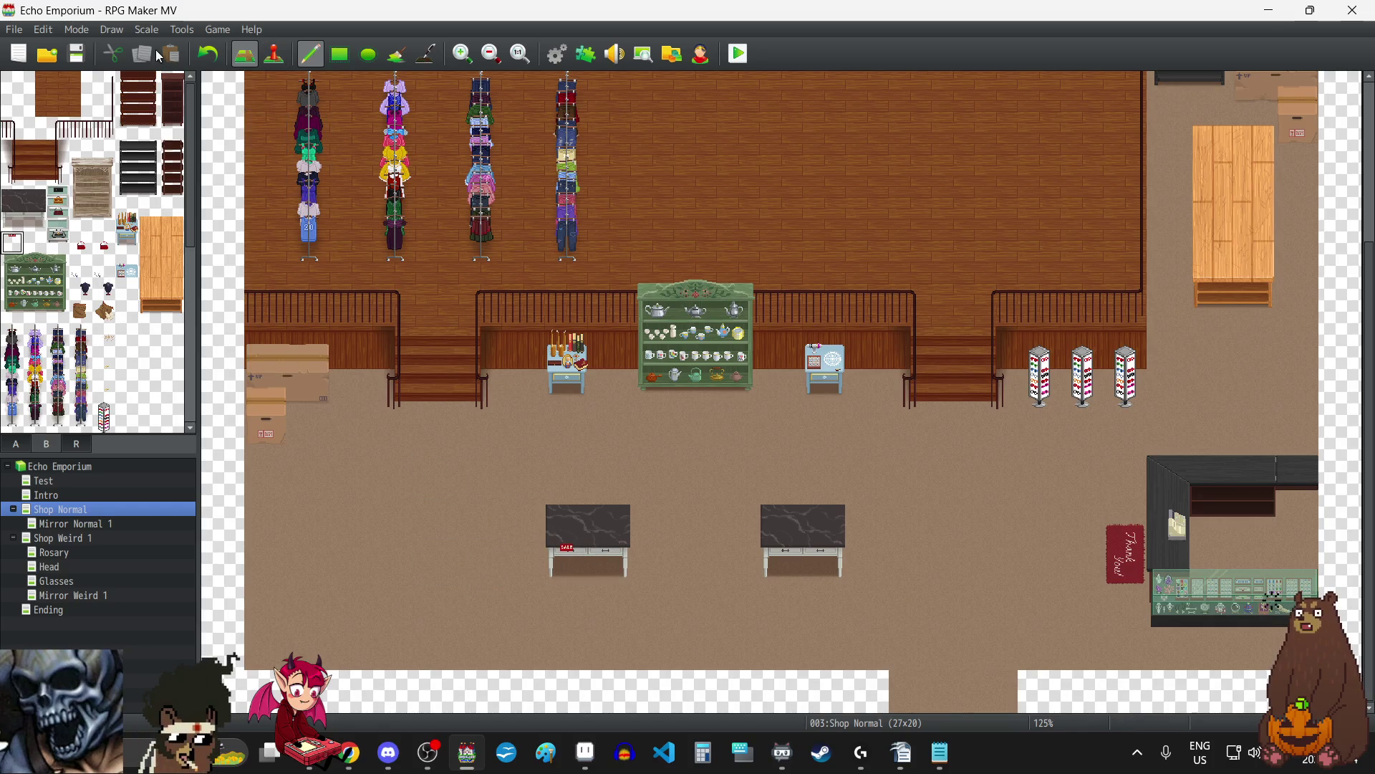
pyautogui.click(208, 54)
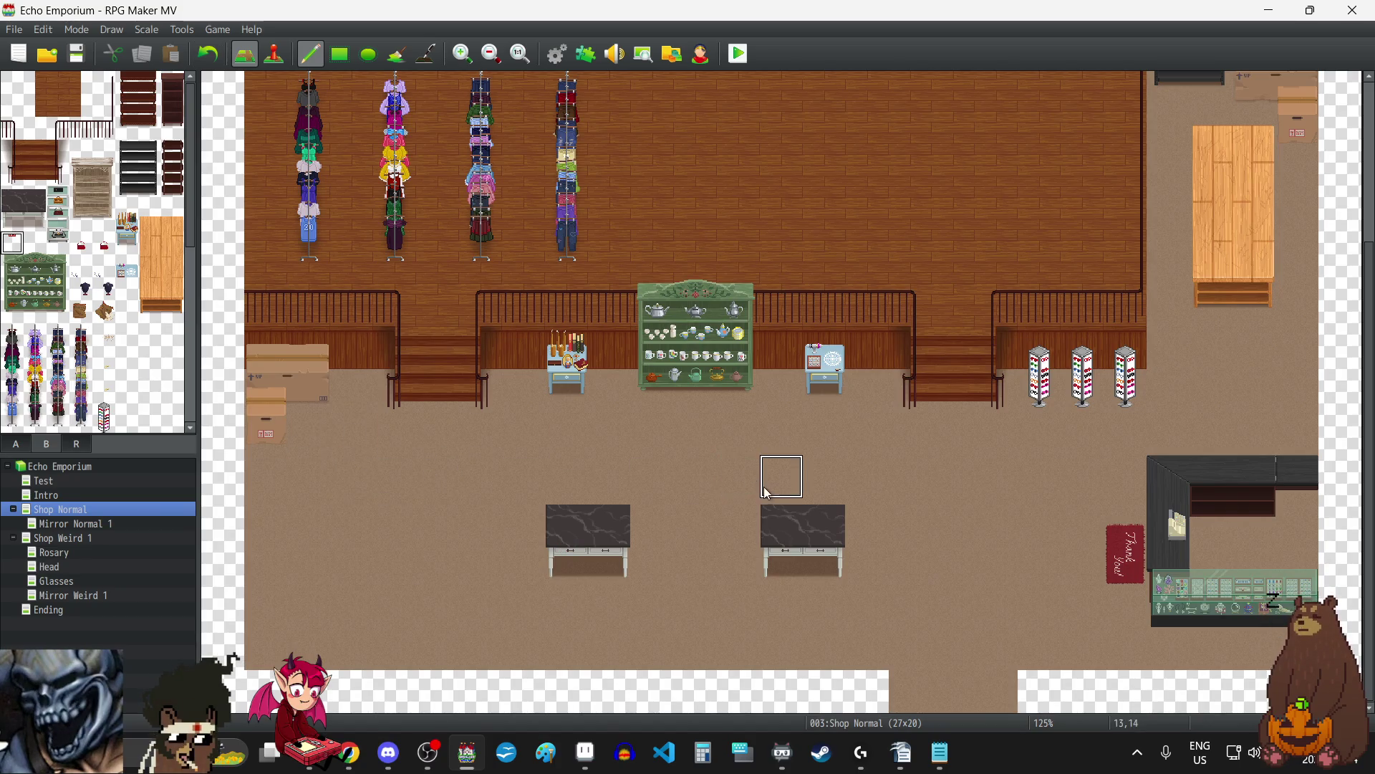
pyautogui.scroll(5, 766, 479)
pyautogui.scroll(-5, 768, 472)
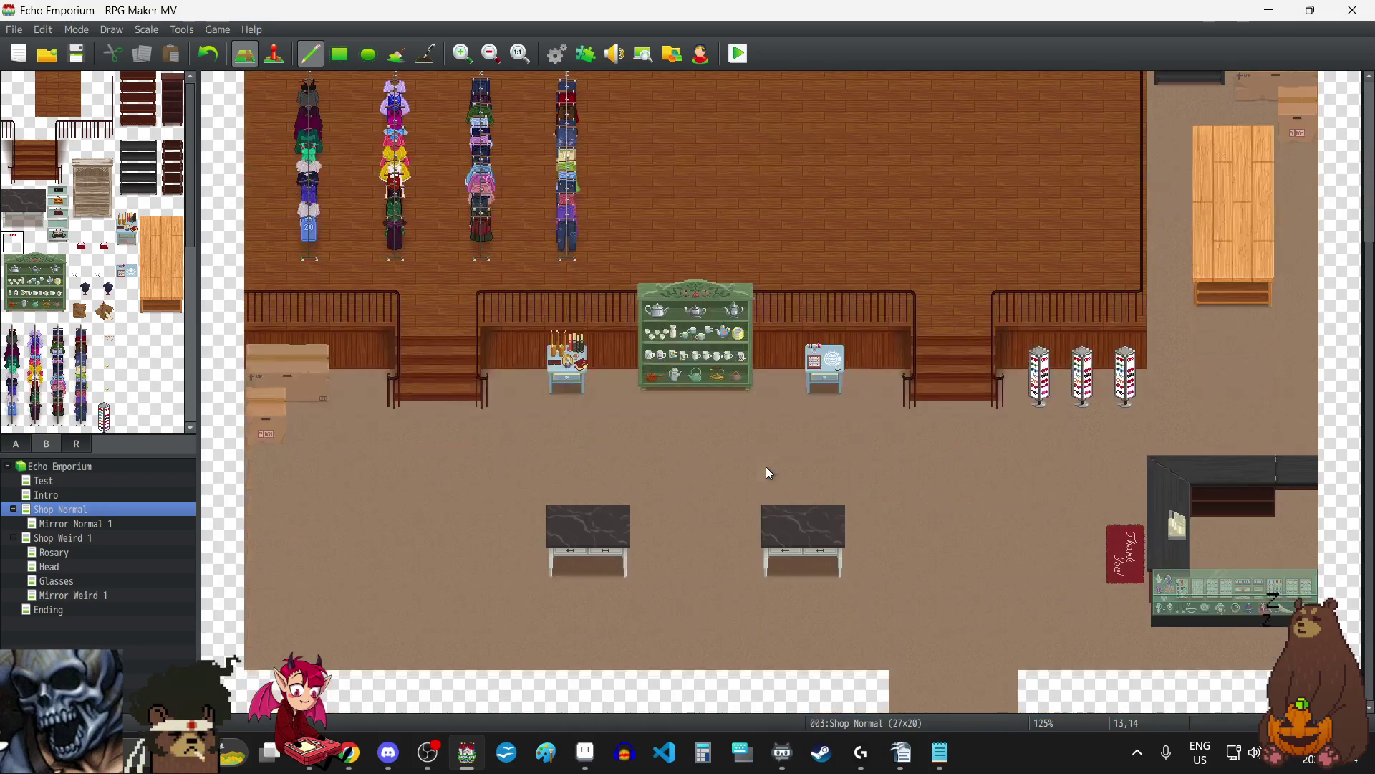
pyautogui.scroll(3, 768, 467)
pyautogui.scroll(2, 769, 468)
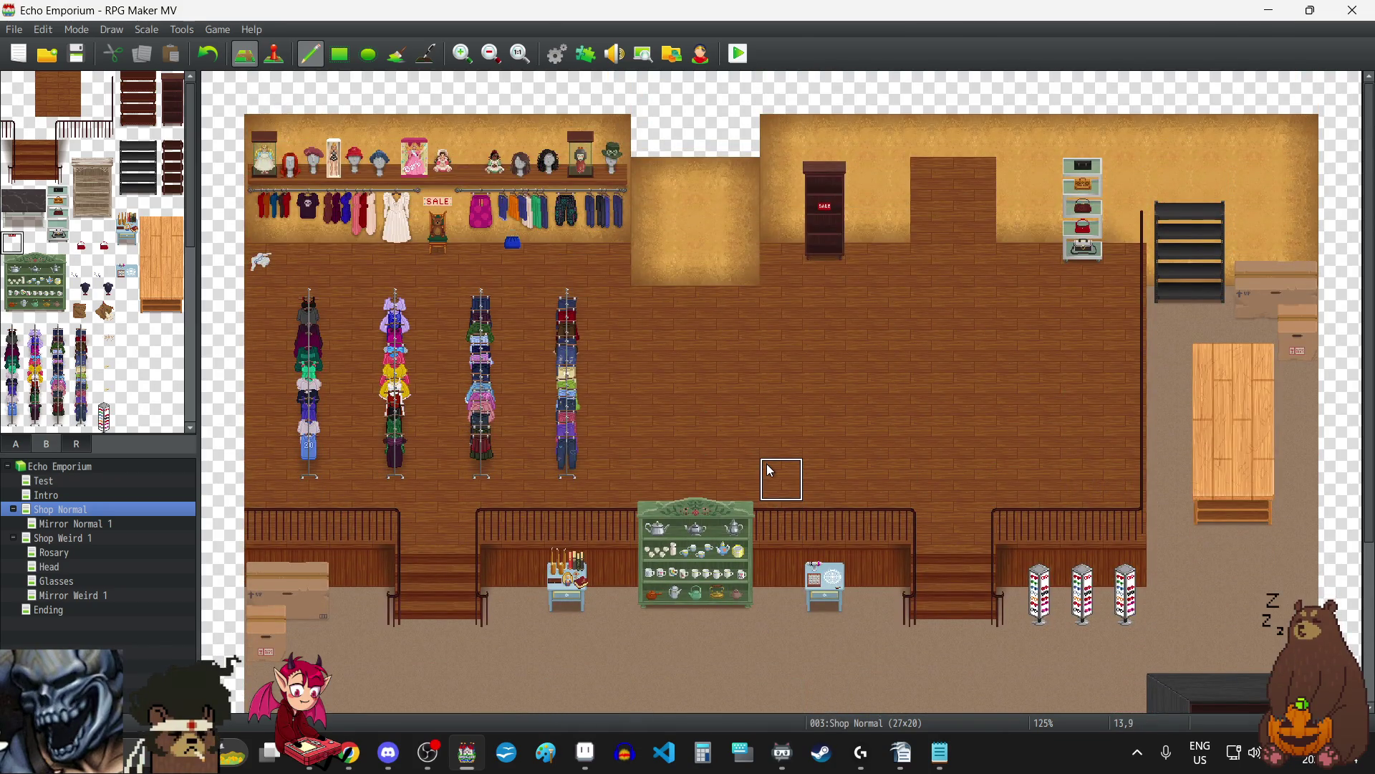
pyautogui.scroll(-5, 769, 470)
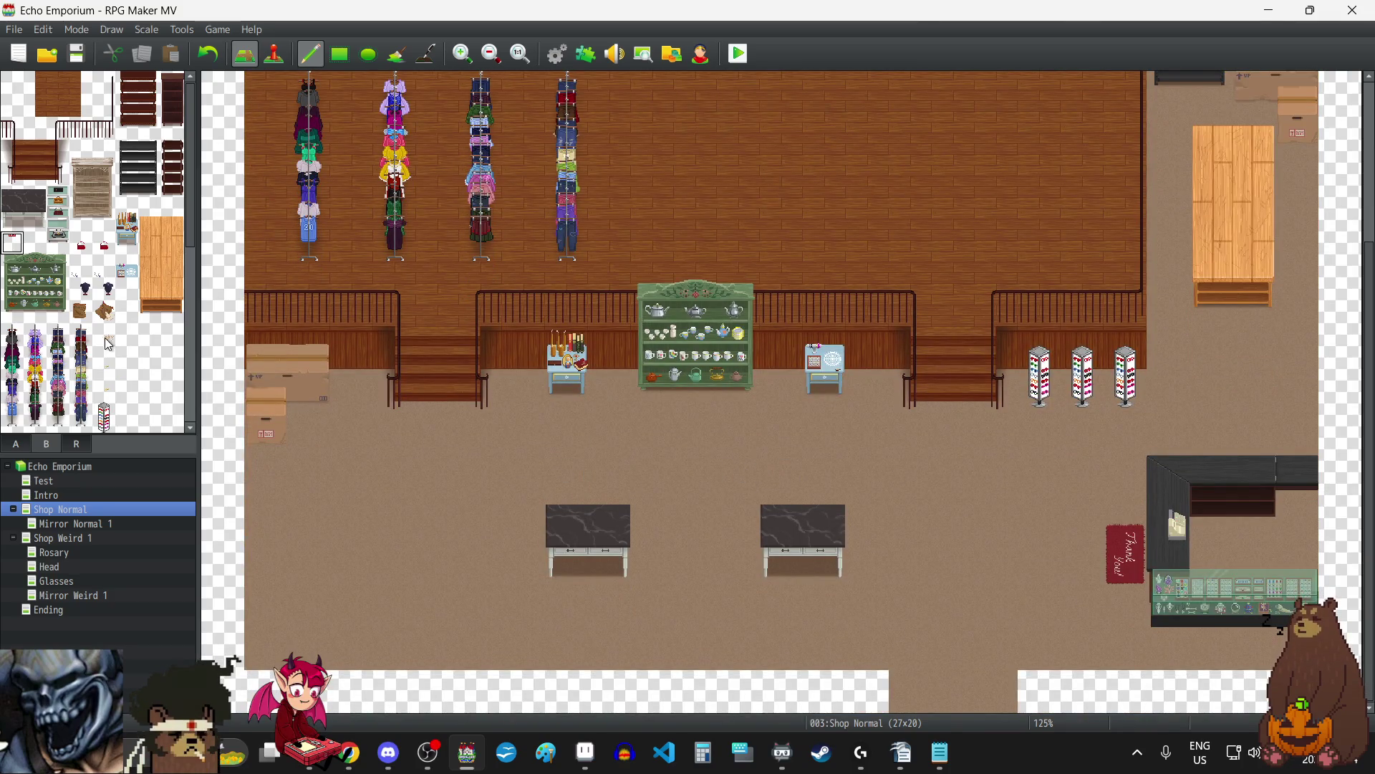
pyautogui.scroll(5, 738, 431)
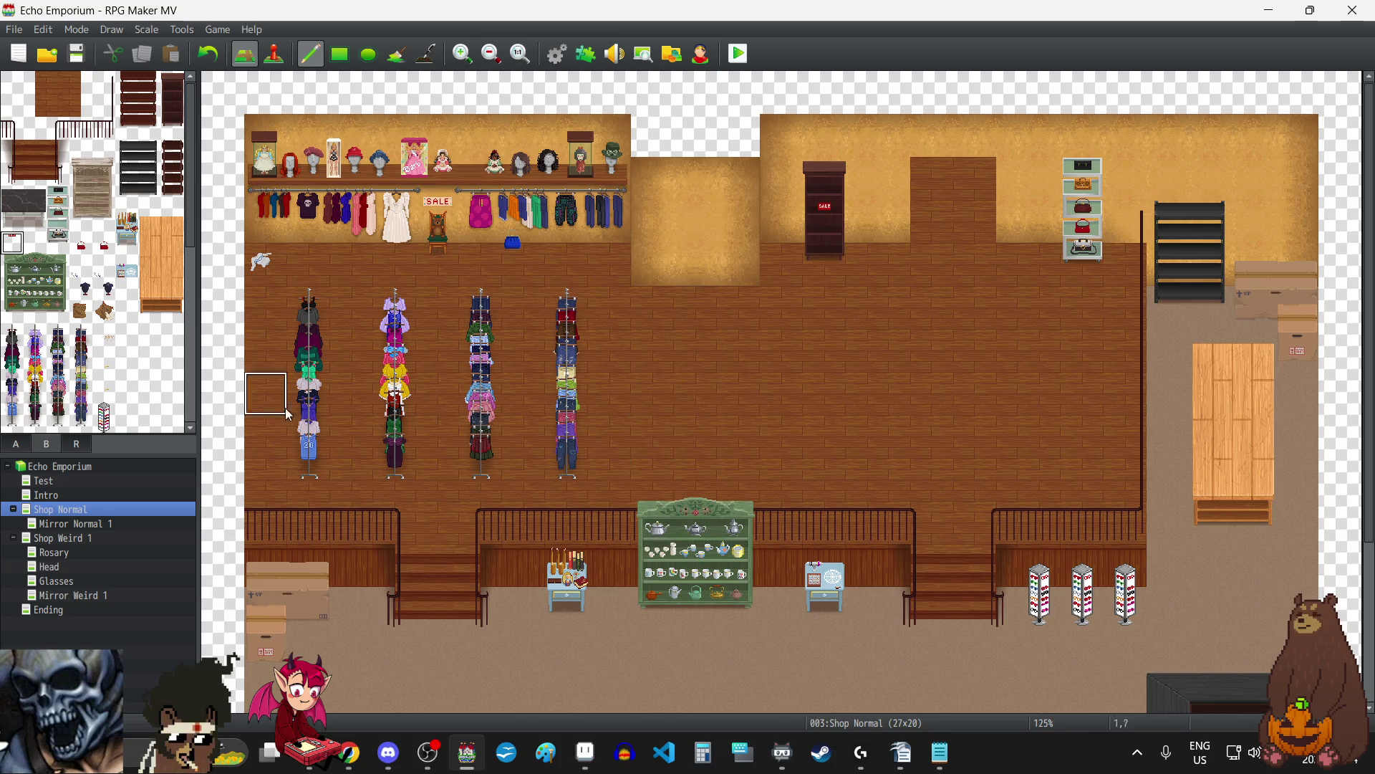
pyautogui.scroll(-4, 551, 370)
pyautogui.scroll(-2, 551, 370)
pyautogui.scroll(5, 466, 494)
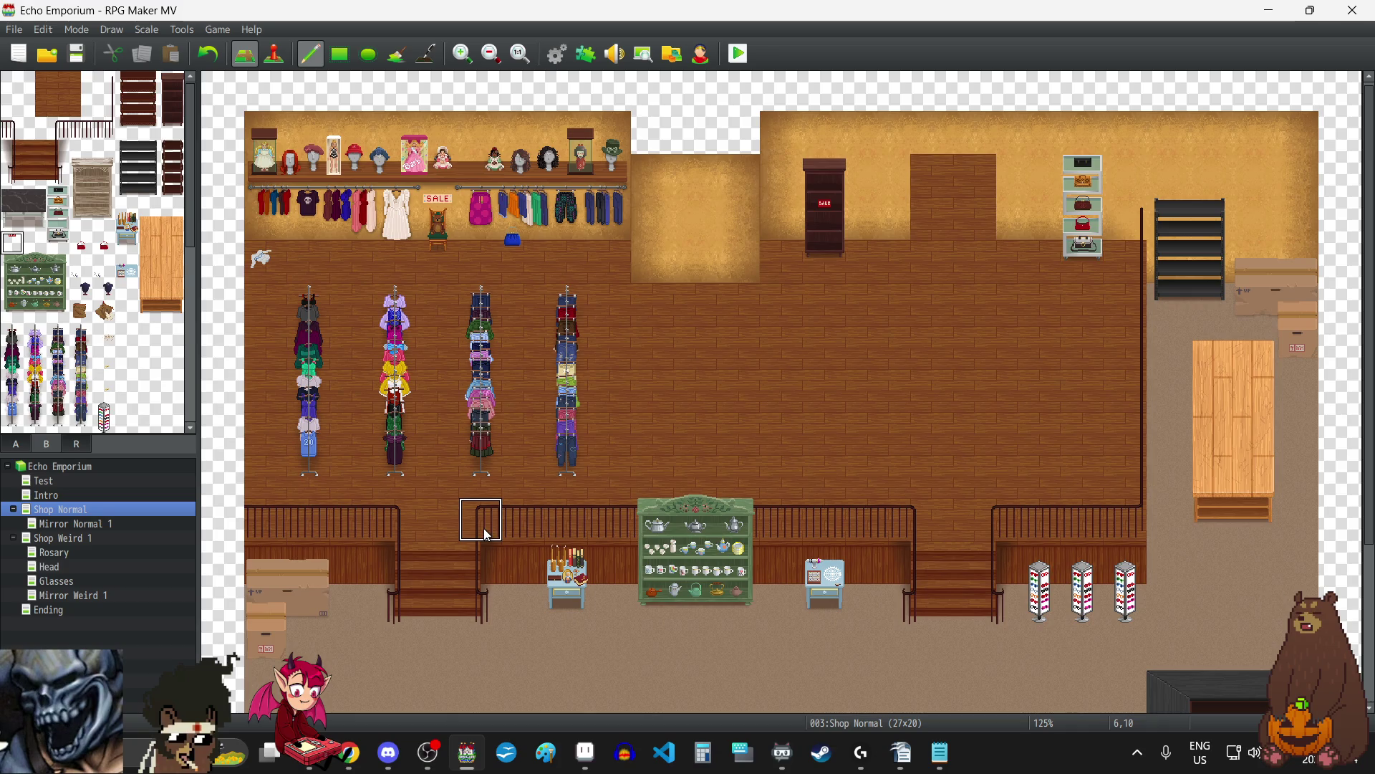
pyautogui.scroll(-3, 486, 534)
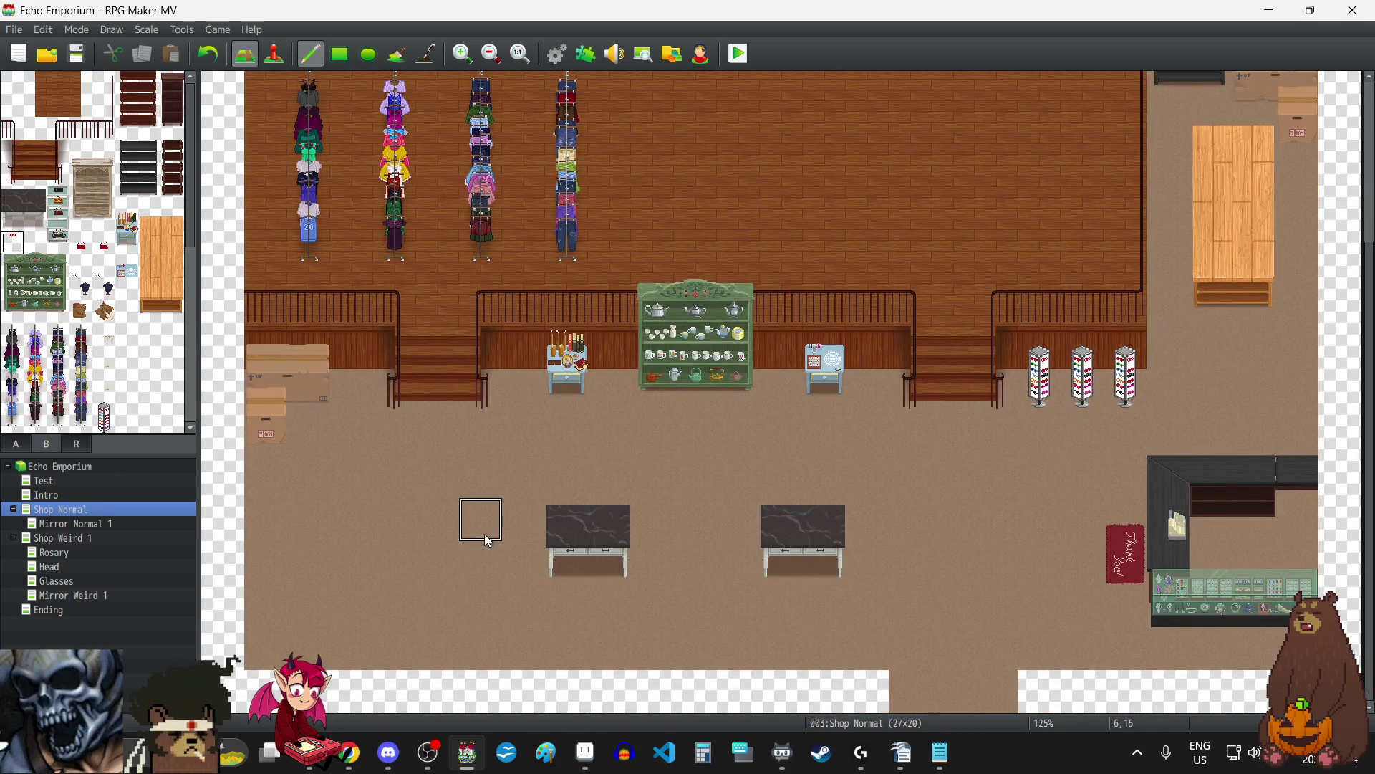
pyautogui.click(325, 407)
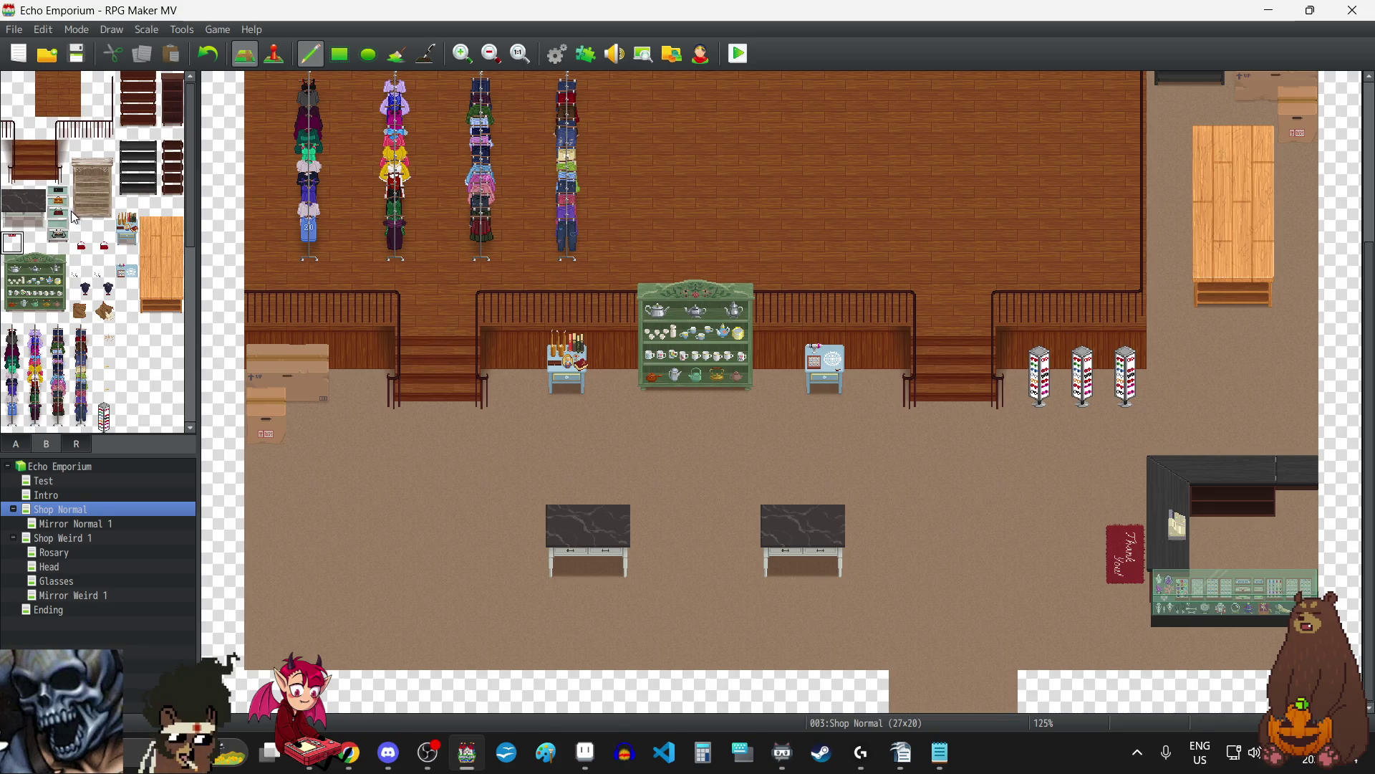
pyautogui.scroll(3, 764, 337)
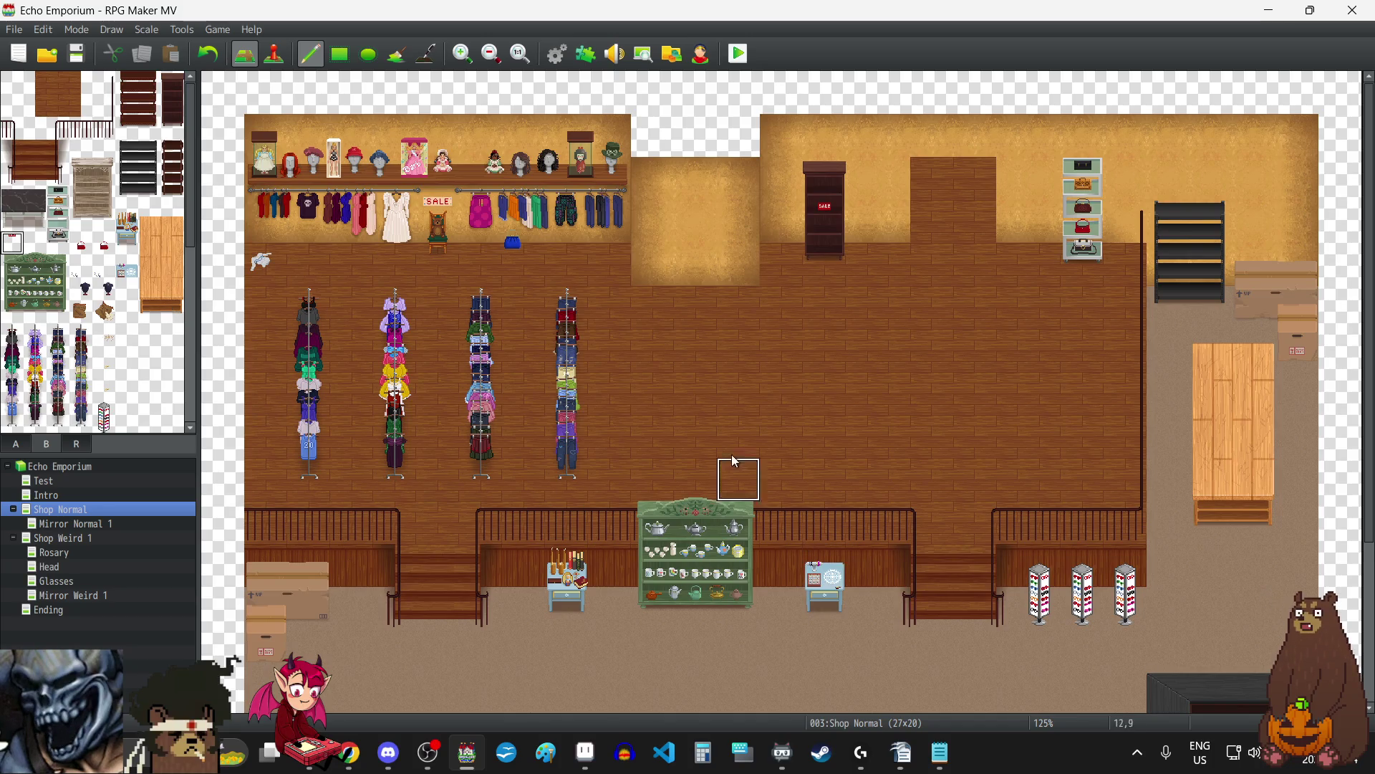
pyautogui.scroll(-5, 705, 414)
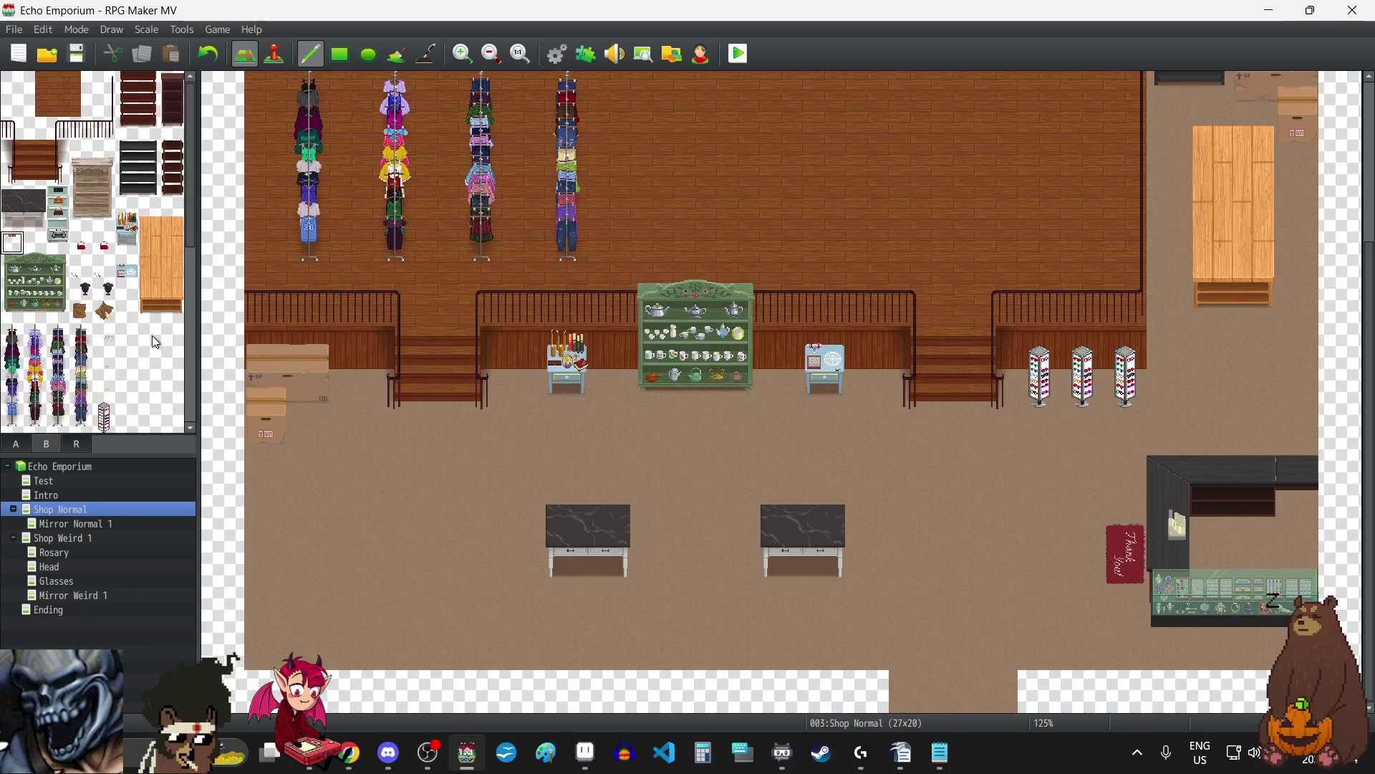
pyautogui.scroll(-10, 148, 335)
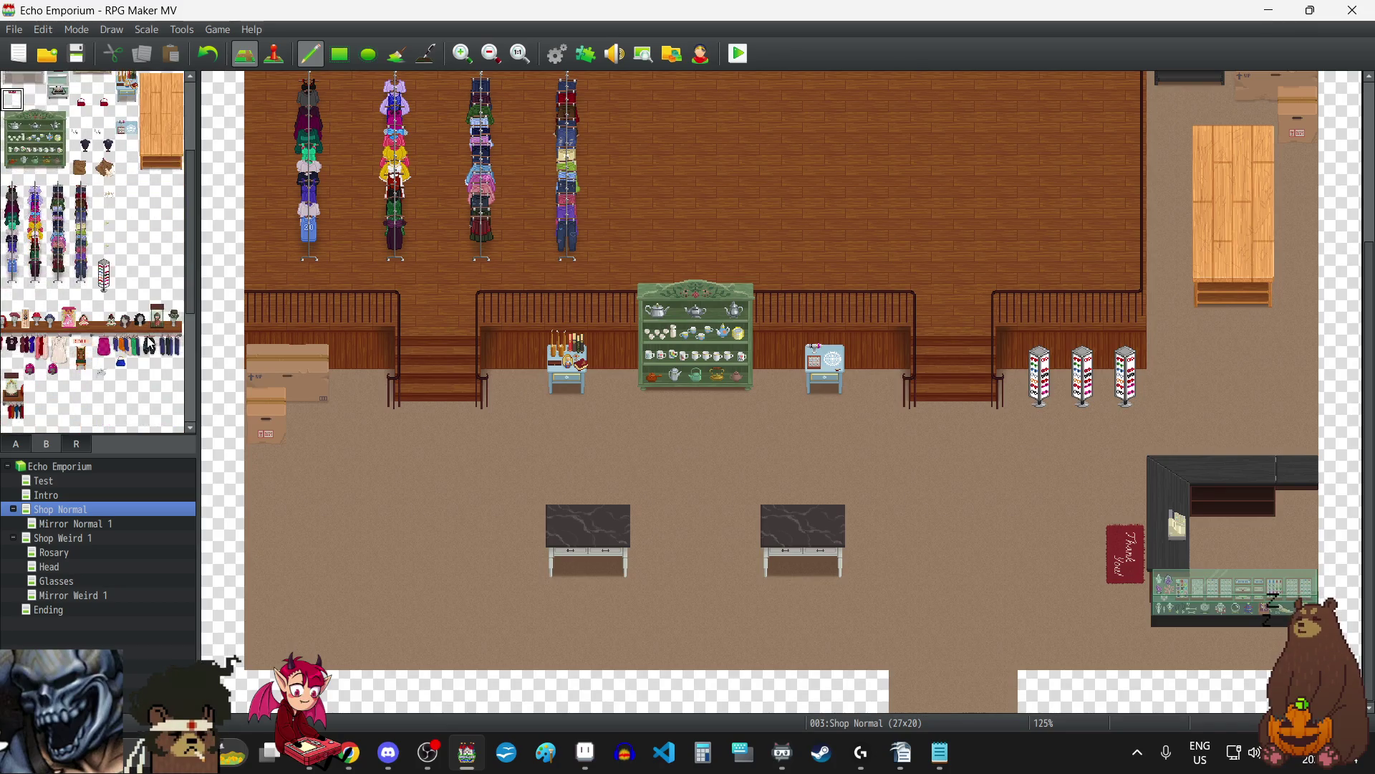
pyautogui.scroll(10, 114, 302)
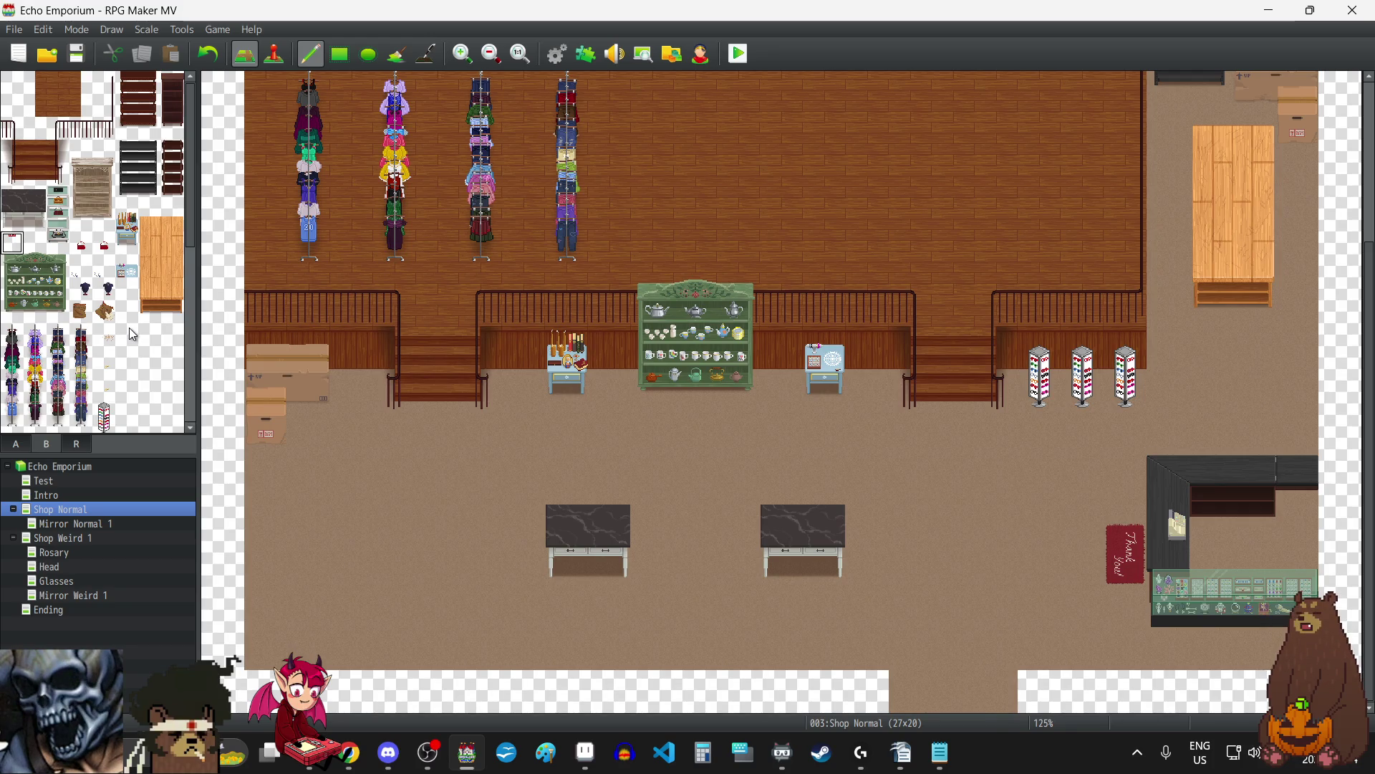
pyautogui.scroll(5, 628, 428)
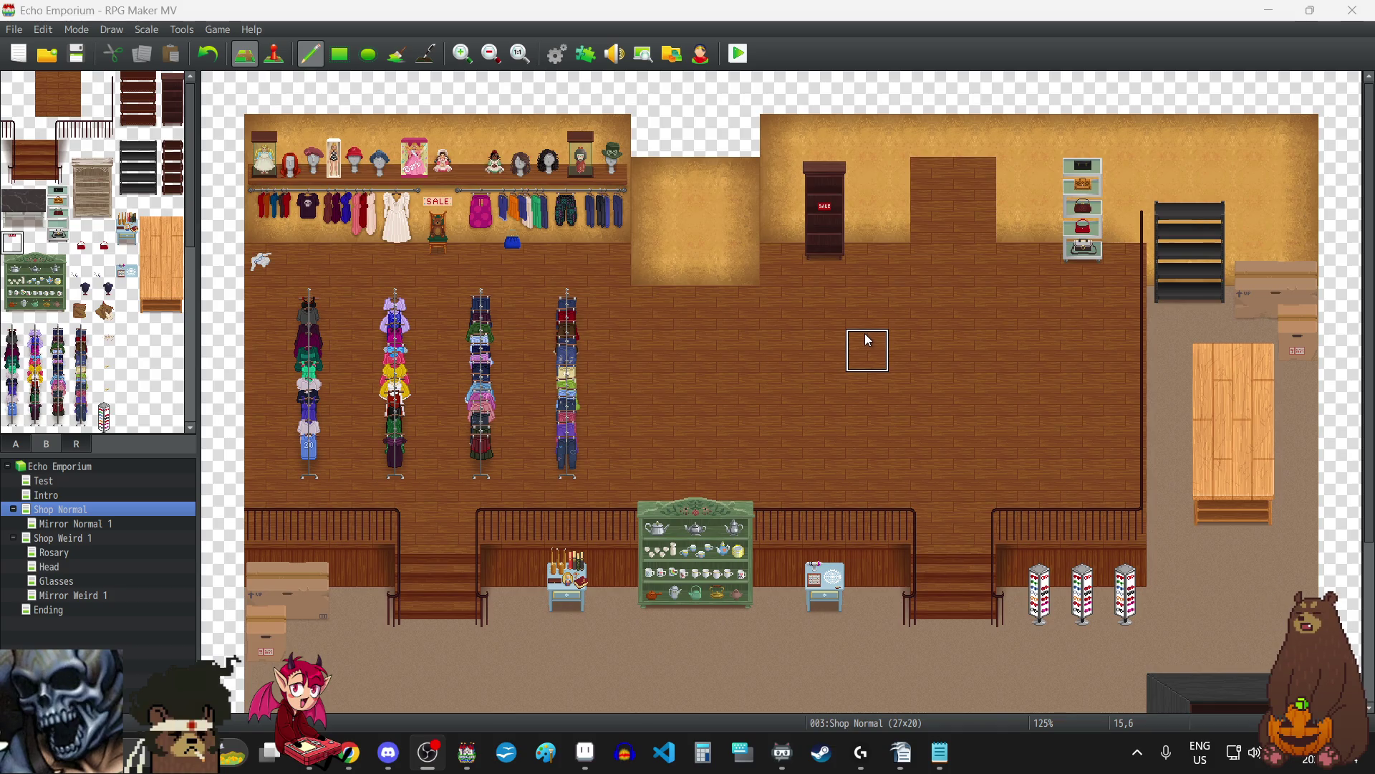
pyautogui.scroll(-5, 865, 333)
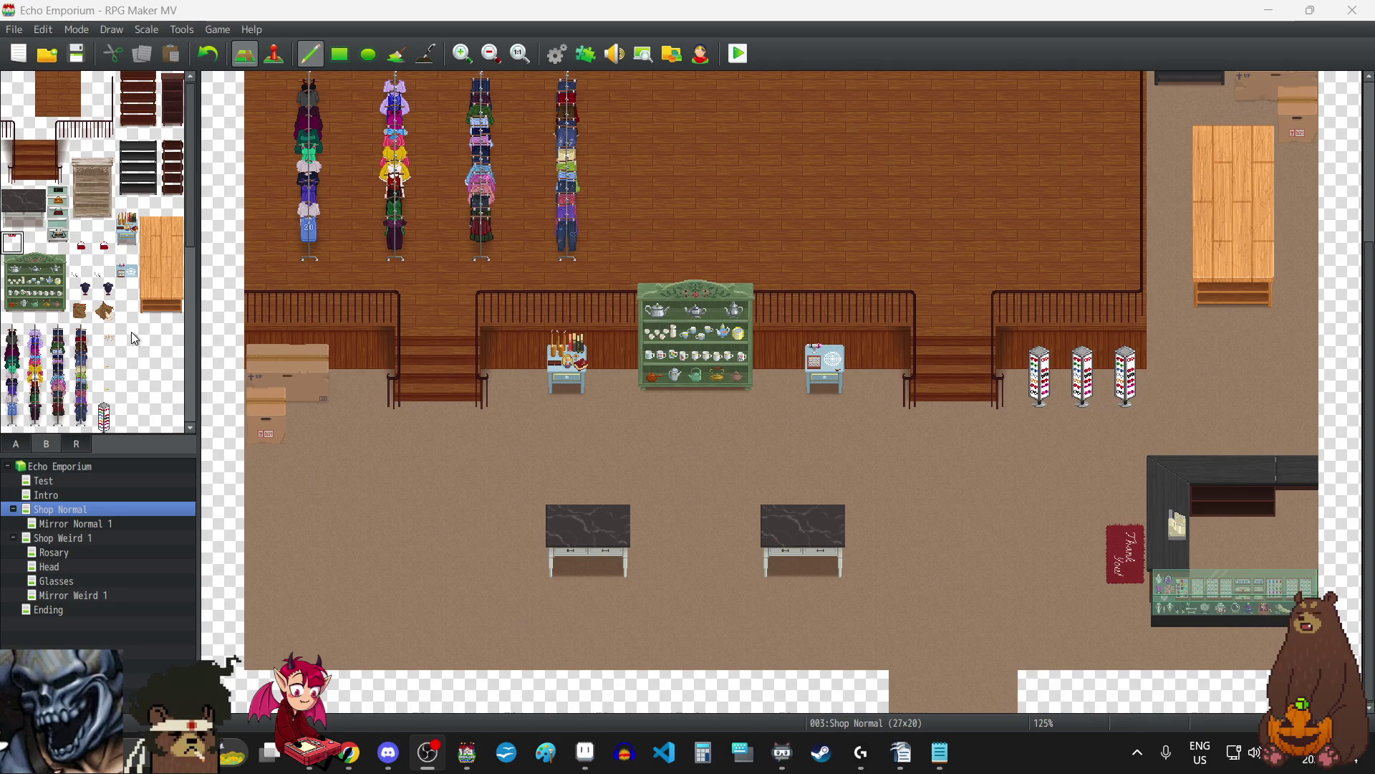
# Undo both marble-top tables, then select a two-tile-wide wooden piece in tileset B.
pyautogui.click(208, 54)
pyautogui.click(208, 53)
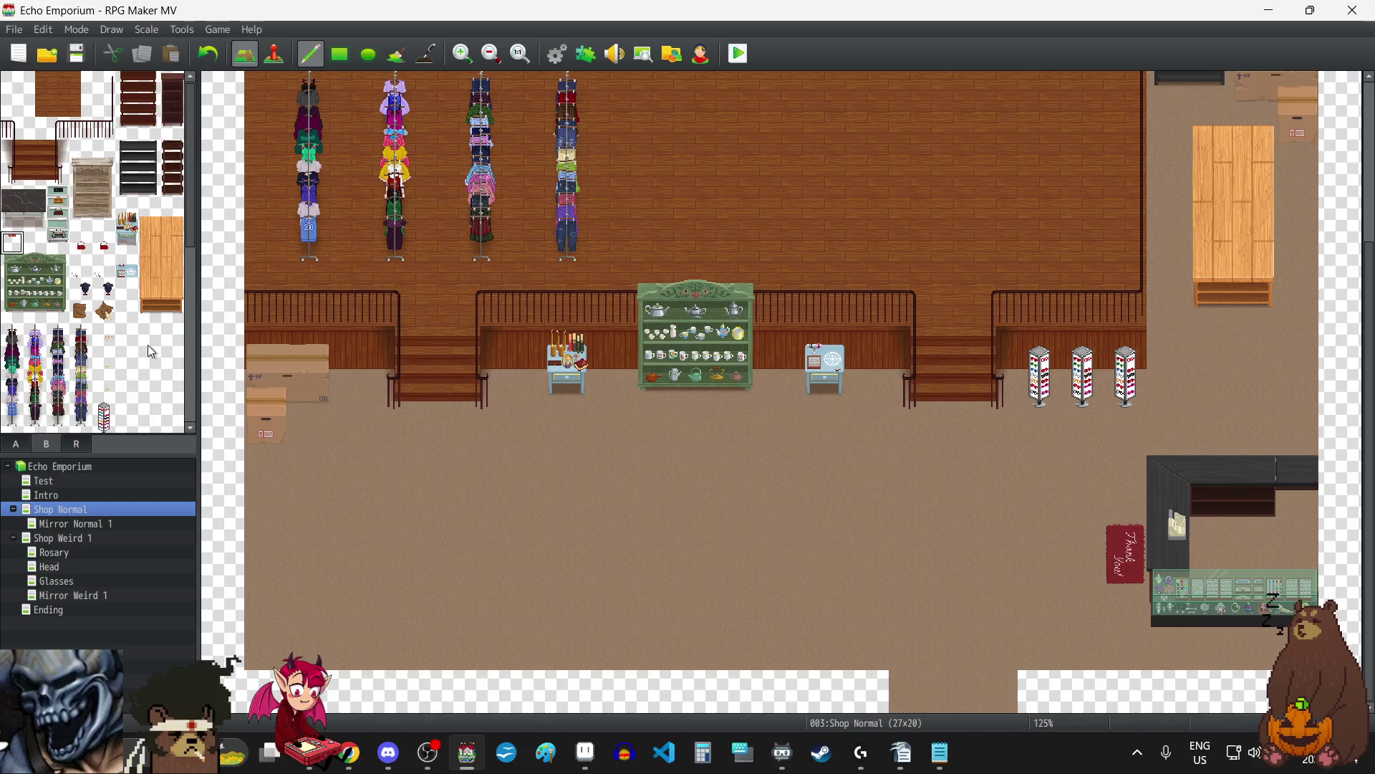
pyautogui.moveTo(145, 307); pyautogui.dragTo(172, 312)
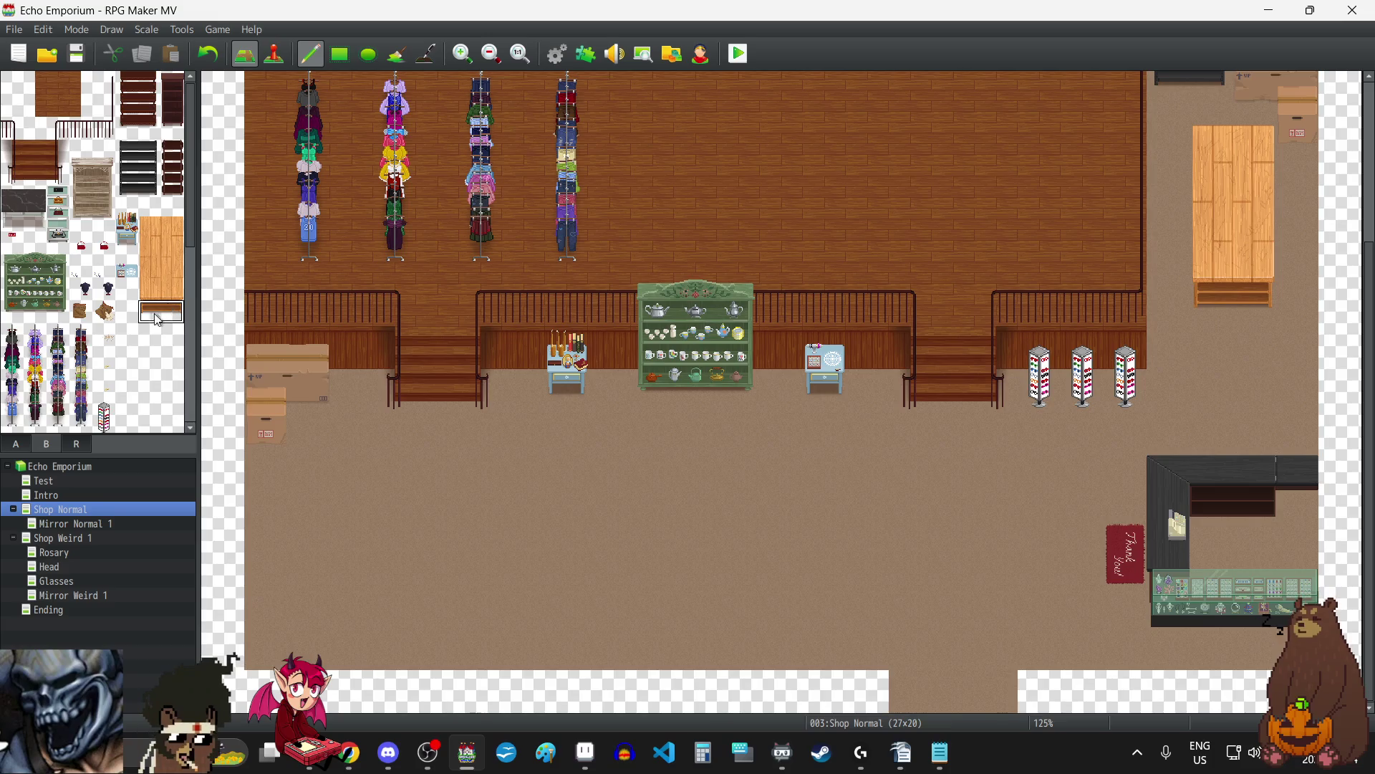
pyautogui.scroll(-5, 145, 353)
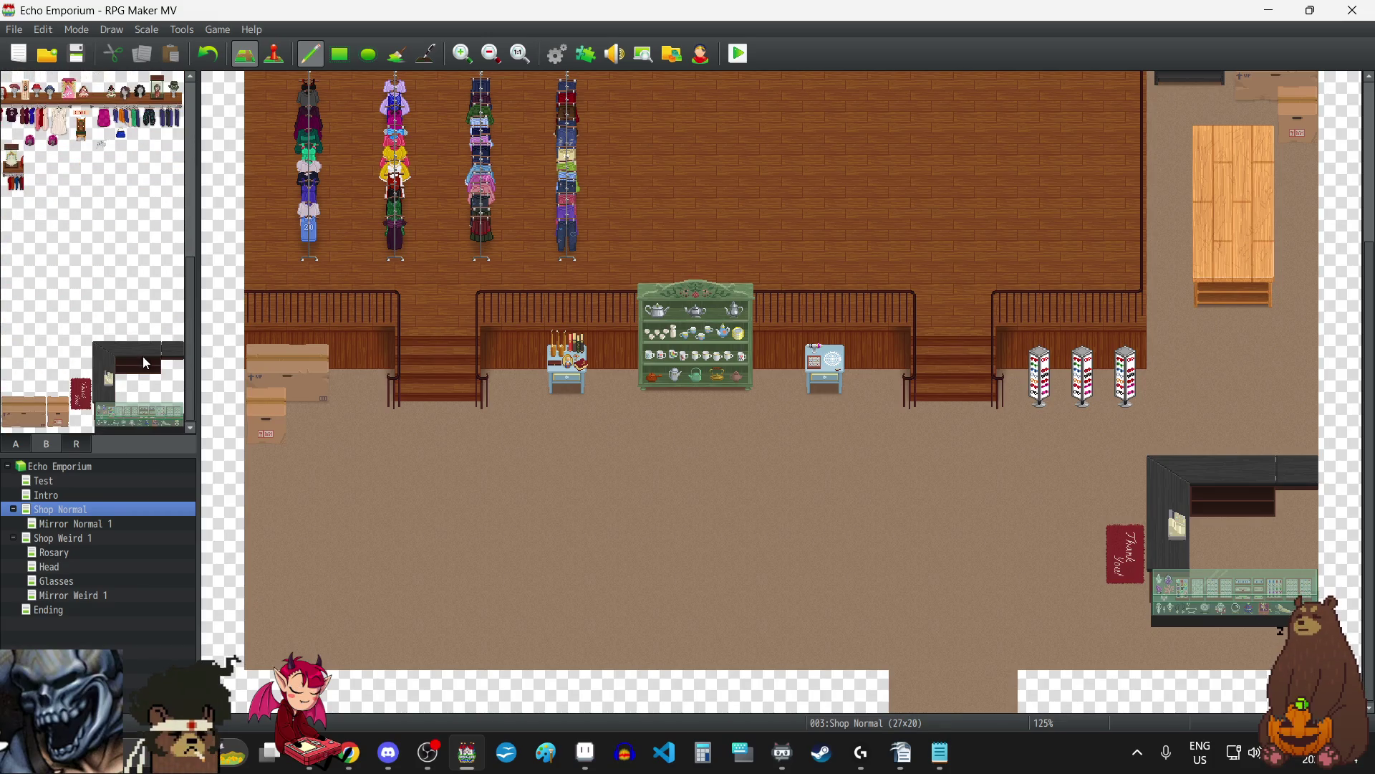
pyautogui.scroll(8, 143, 358)
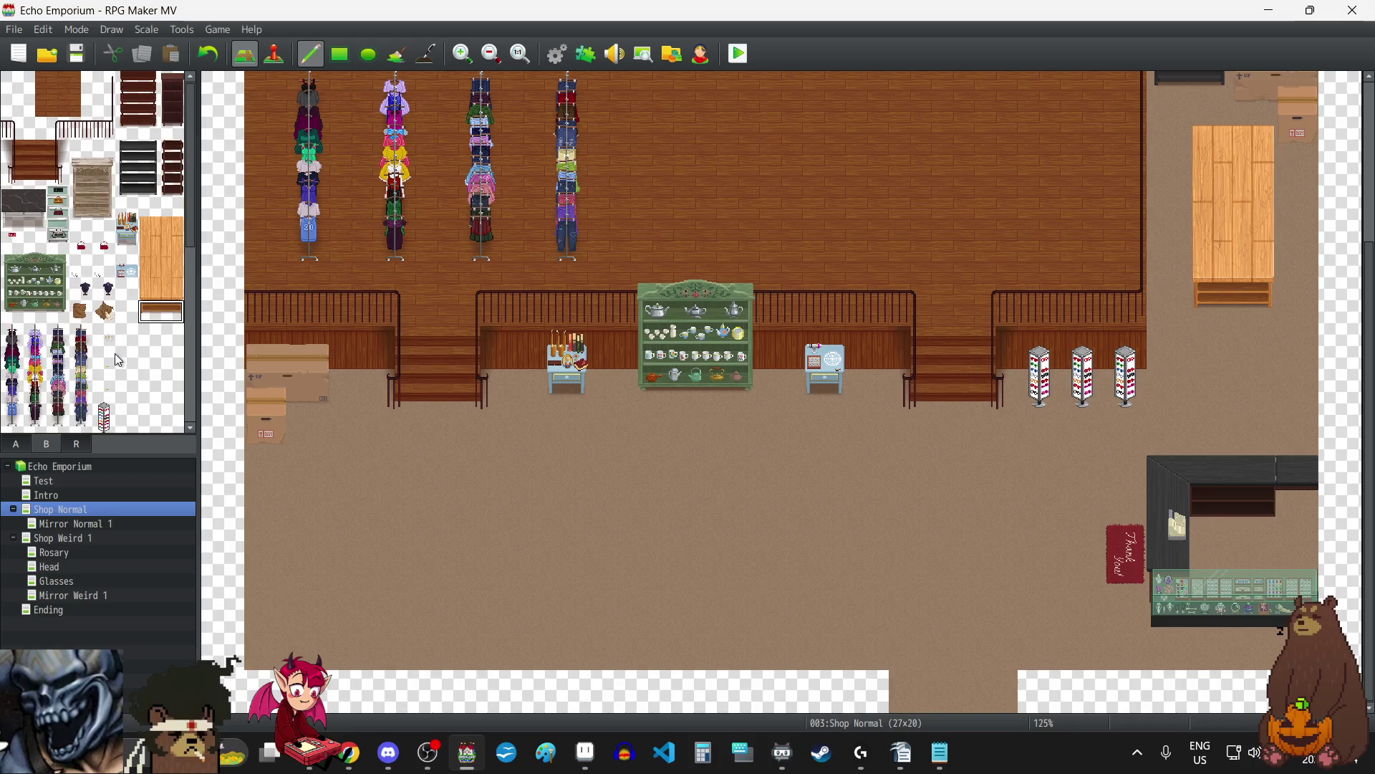
pyautogui.scroll(3, 942, 314)
pyautogui.scroll(3, 939, 310)
pyautogui.scroll(-5, 890, 315)
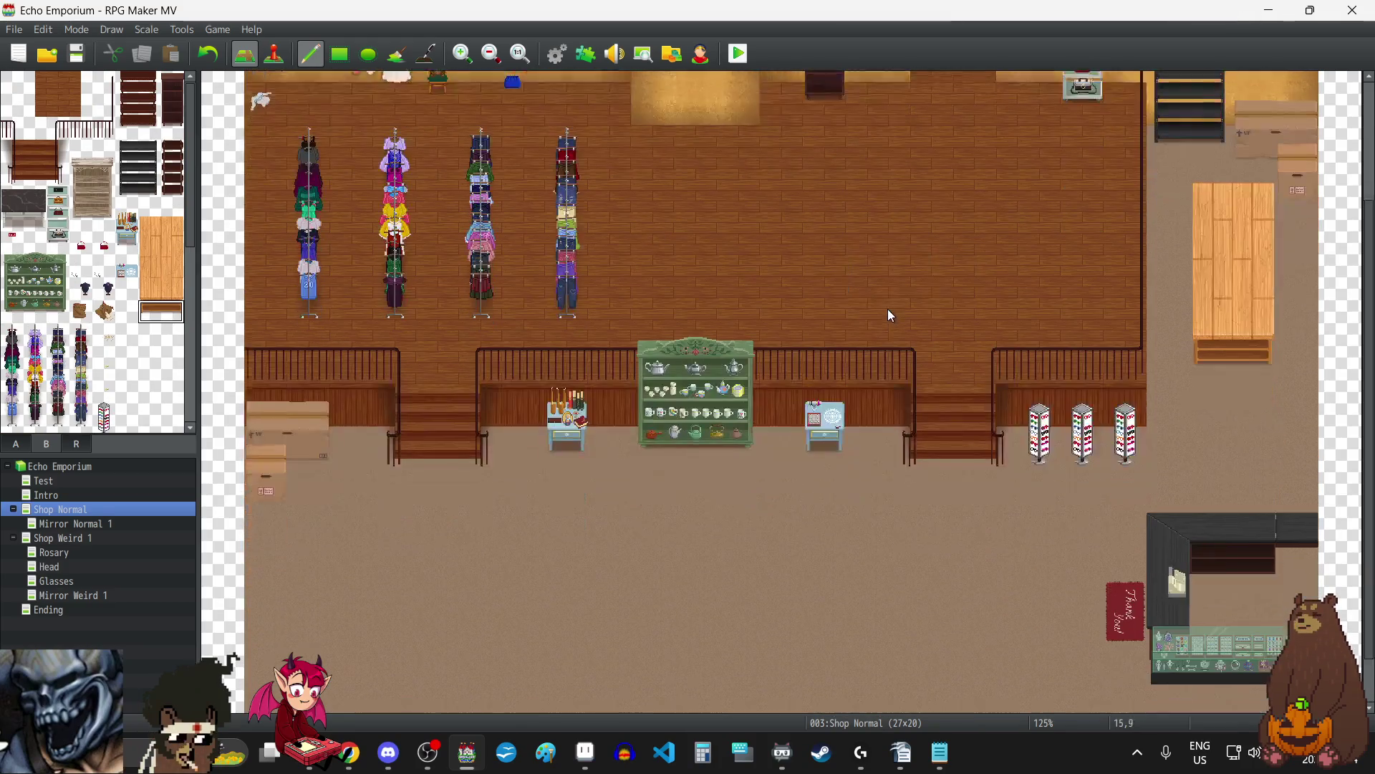
pyautogui.scroll(5, 891, 313)
pyautogui.scroll(-6, 891, 313)
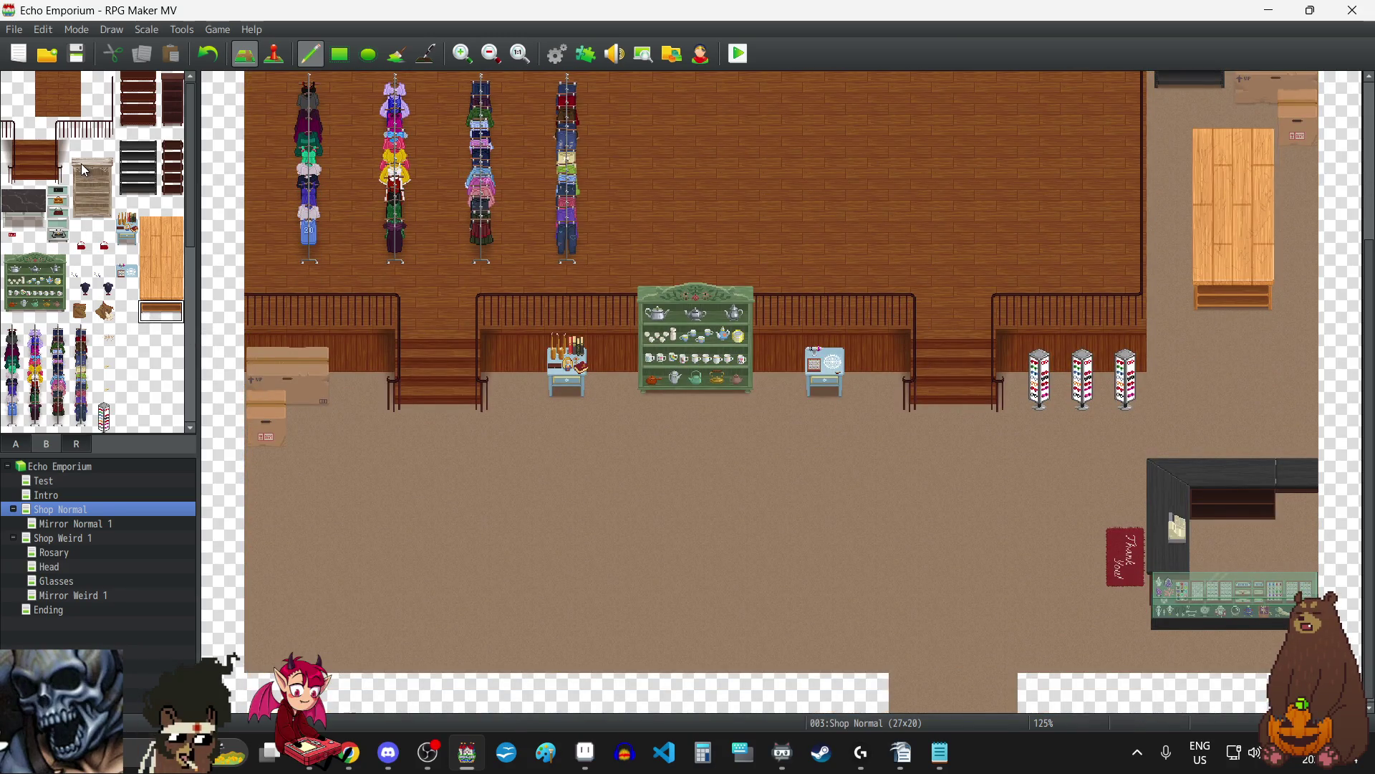
# Paint two 2x2 dark marble-top tables from tileset B side by side on the upper wooden floor.
pyautogui.click(10, 201)
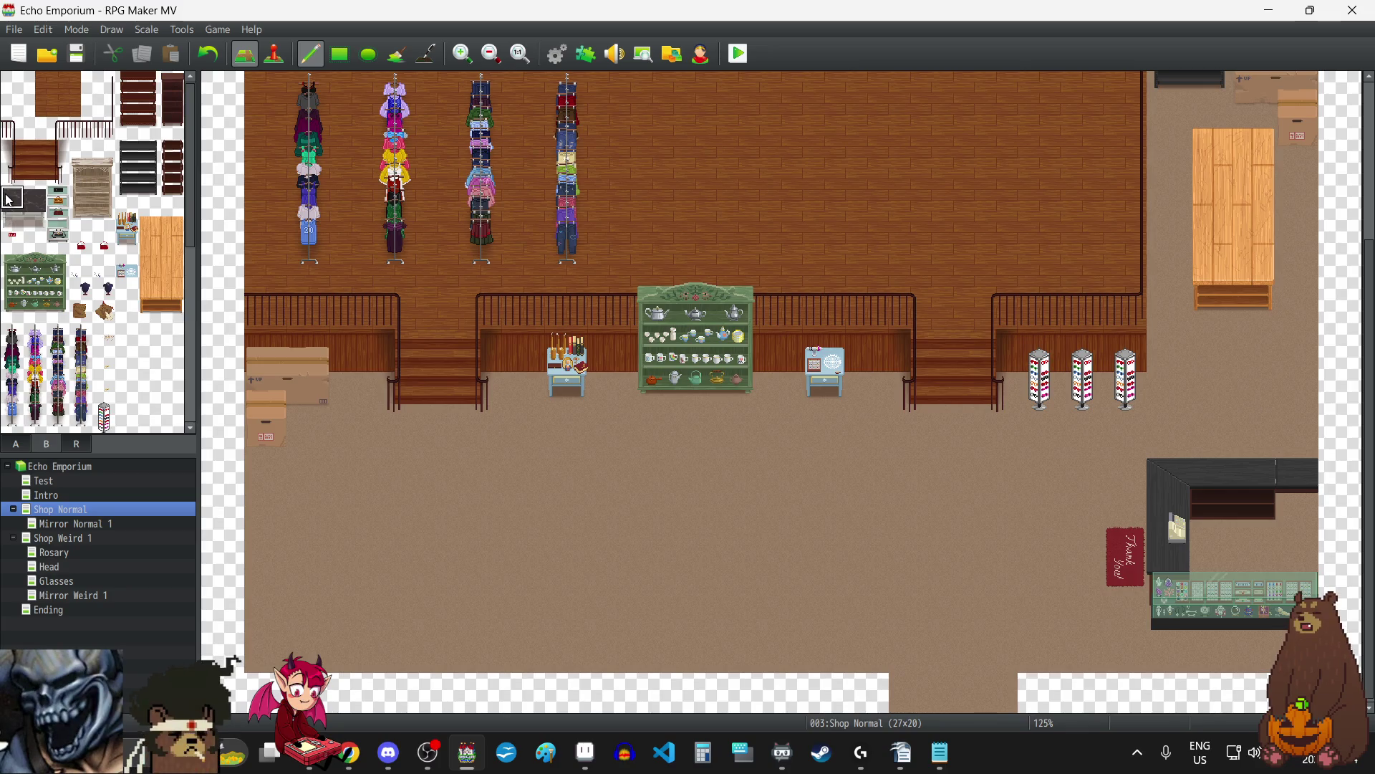
pyautogui.moveTo(11, 203); pyautogui.dragTo(36, 224)
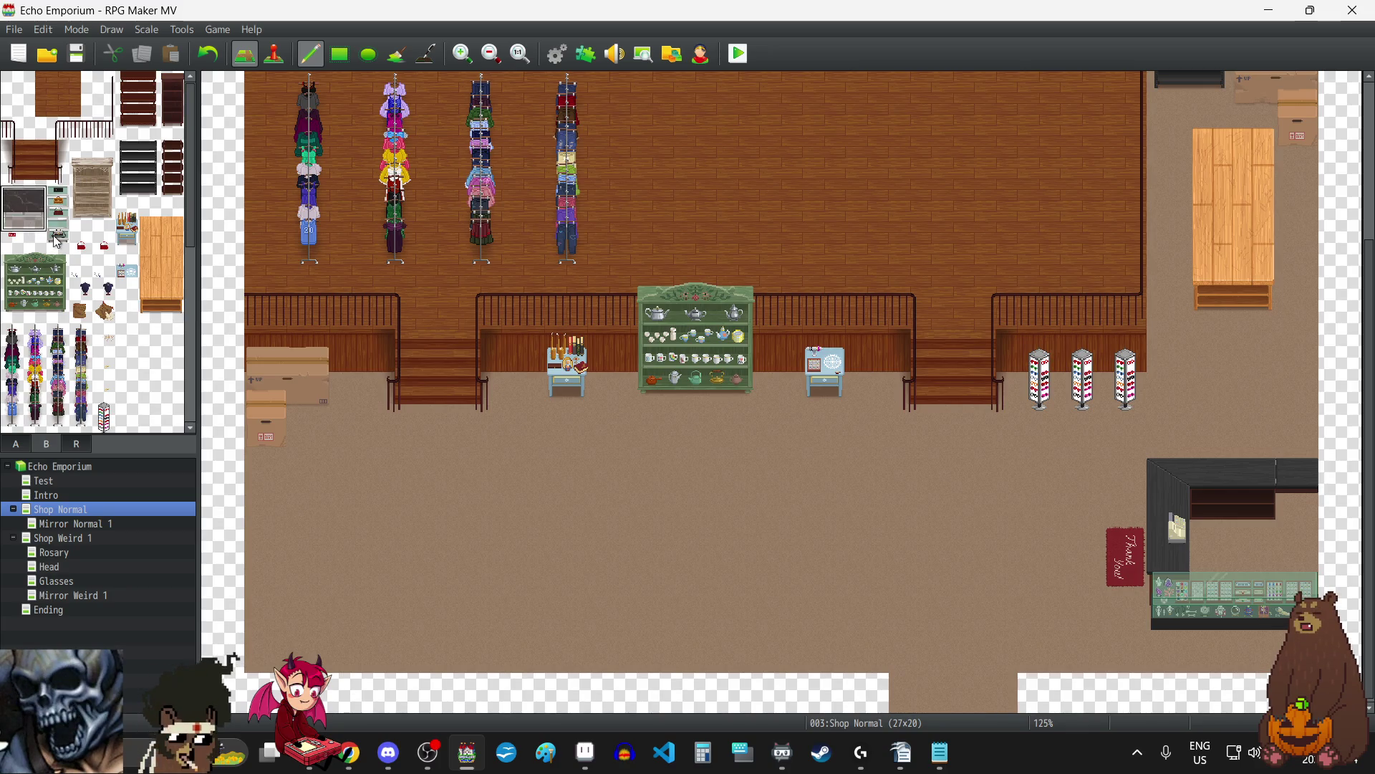
pyautogui.scroll(5, 879, 410)
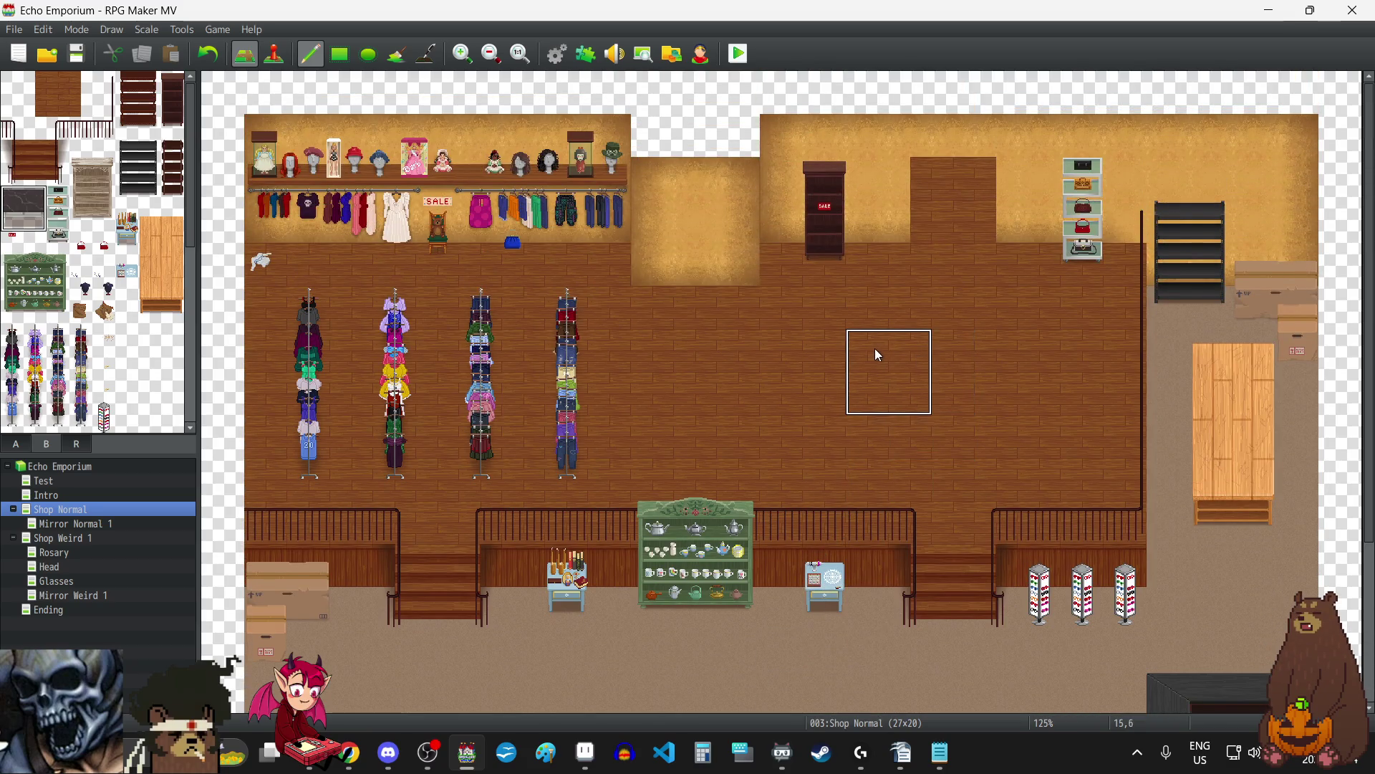
pyautogui.click(872, 349)
pyautogui.click(1013, 347)
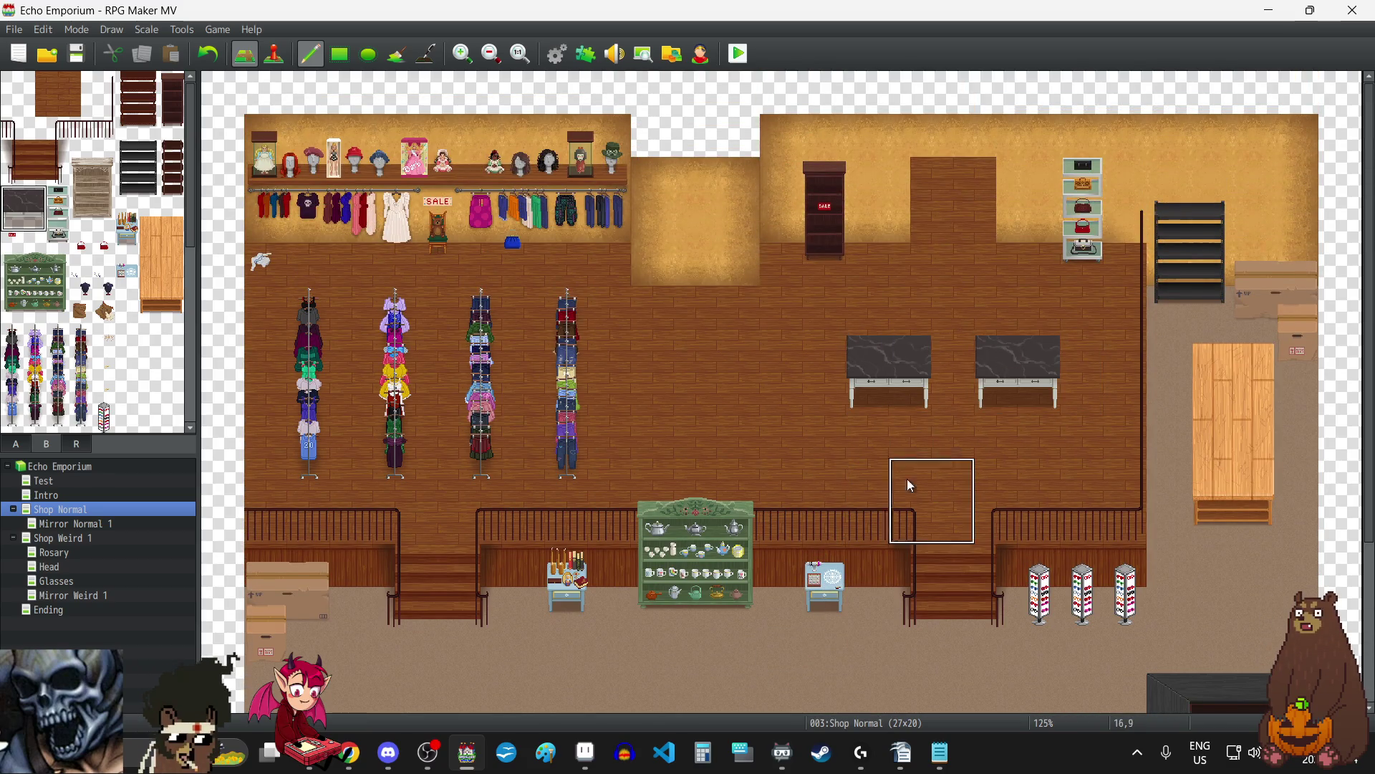
pyautogui.rightClick(935, 392)
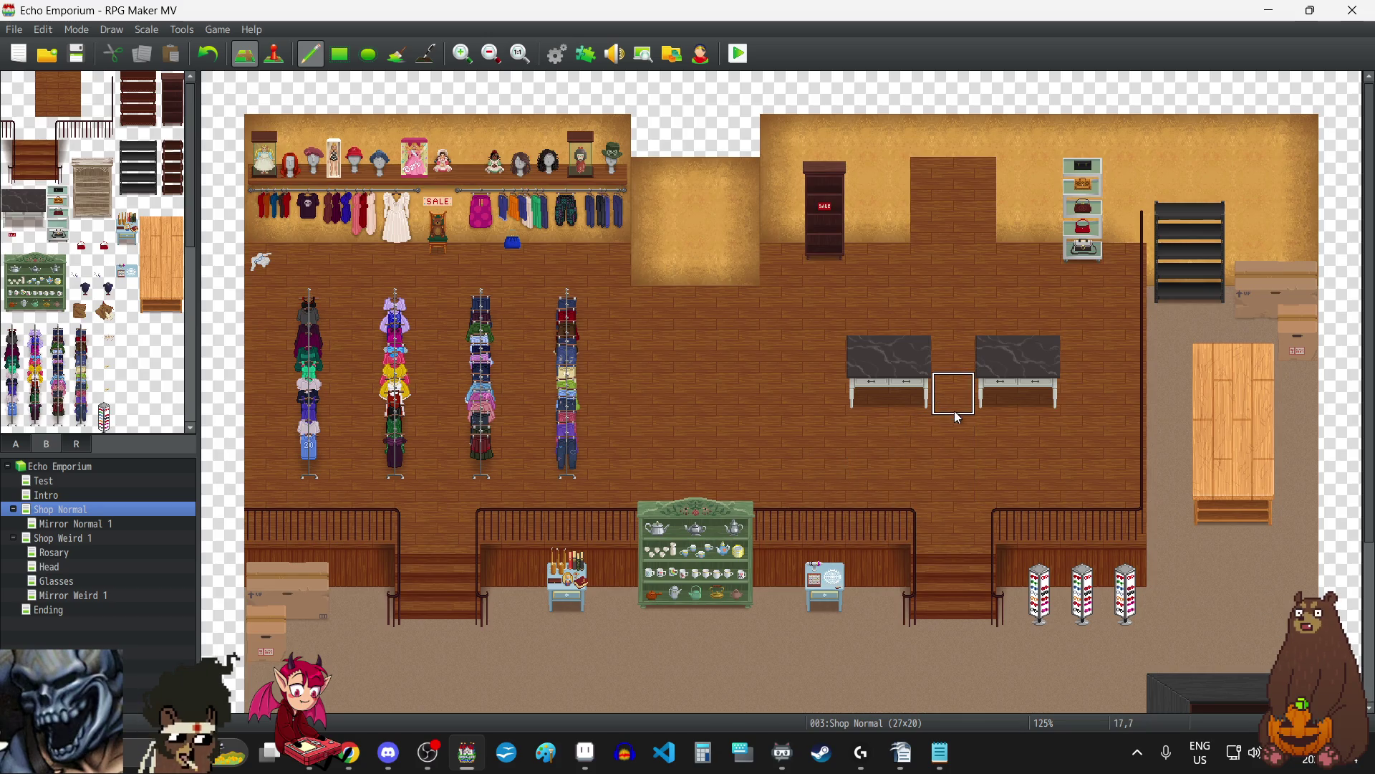
pyautogui.scroll(-5, 953, 428)
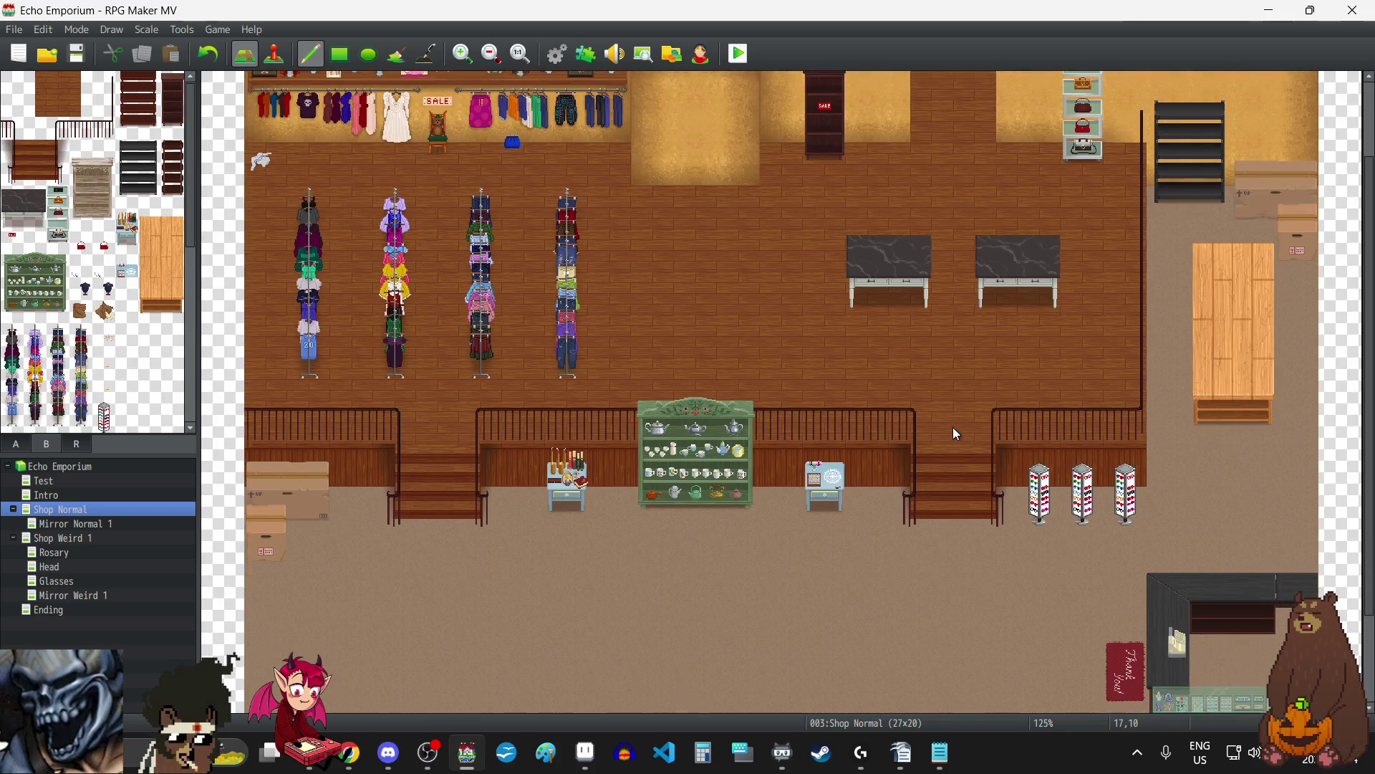
pyautogui.scroll(5, 953, 428)
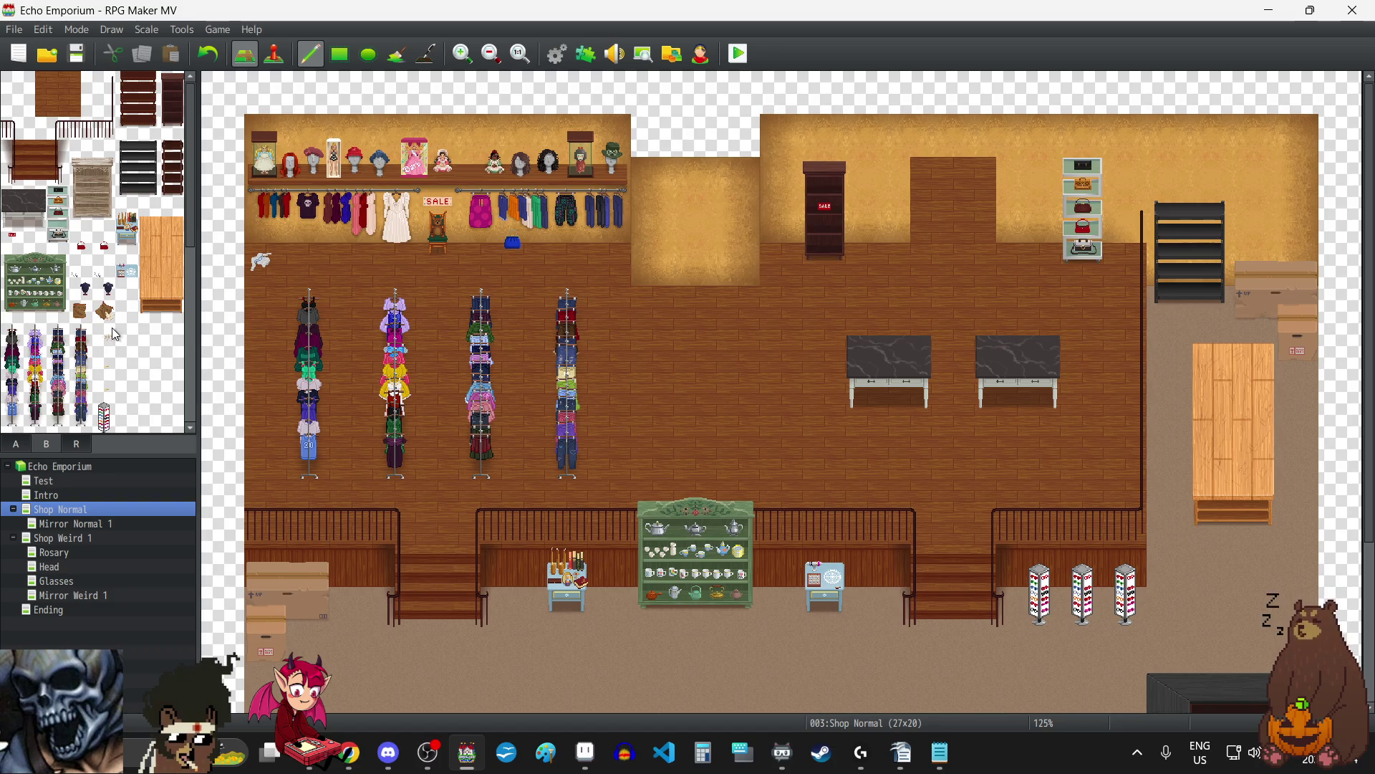
pyautogui.scroll(-3, 115, 334)
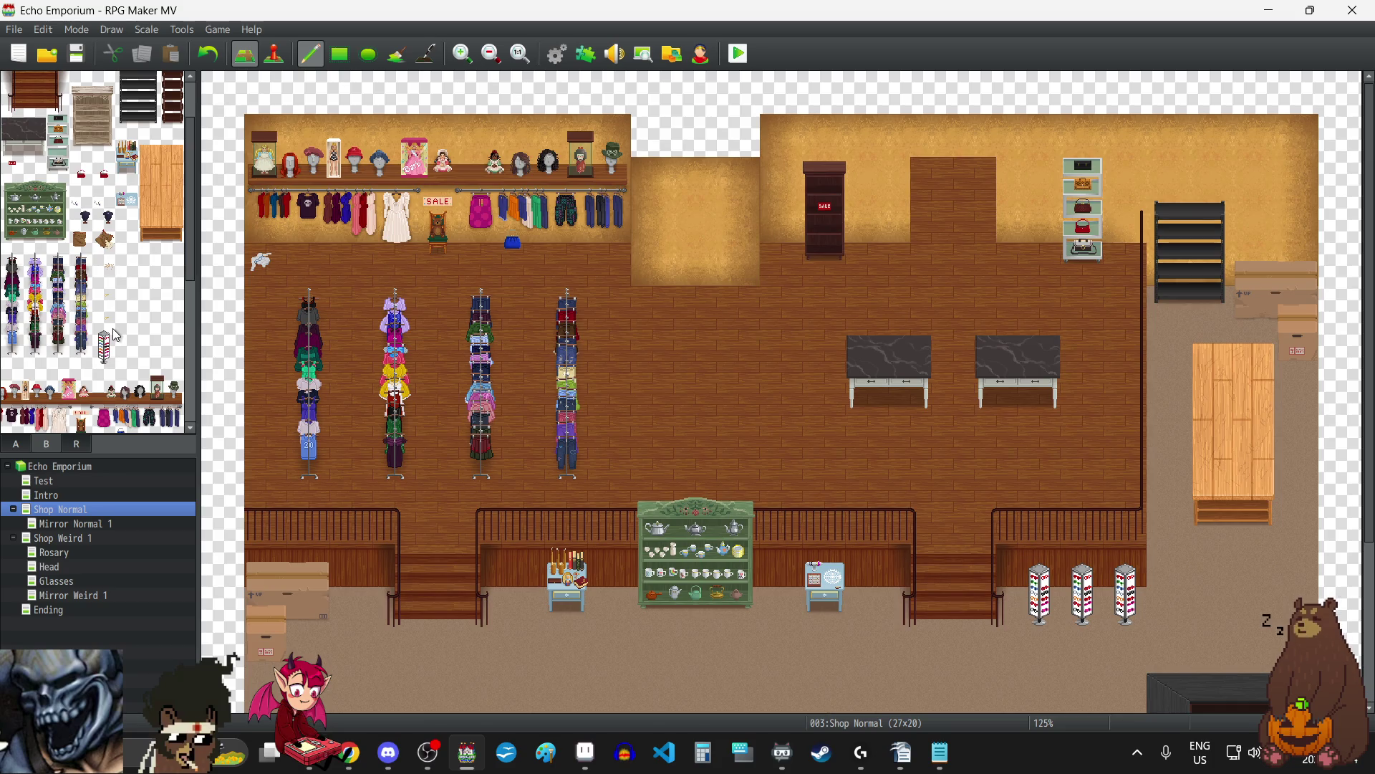
pyautogui.scroll(-2, 159, 294)
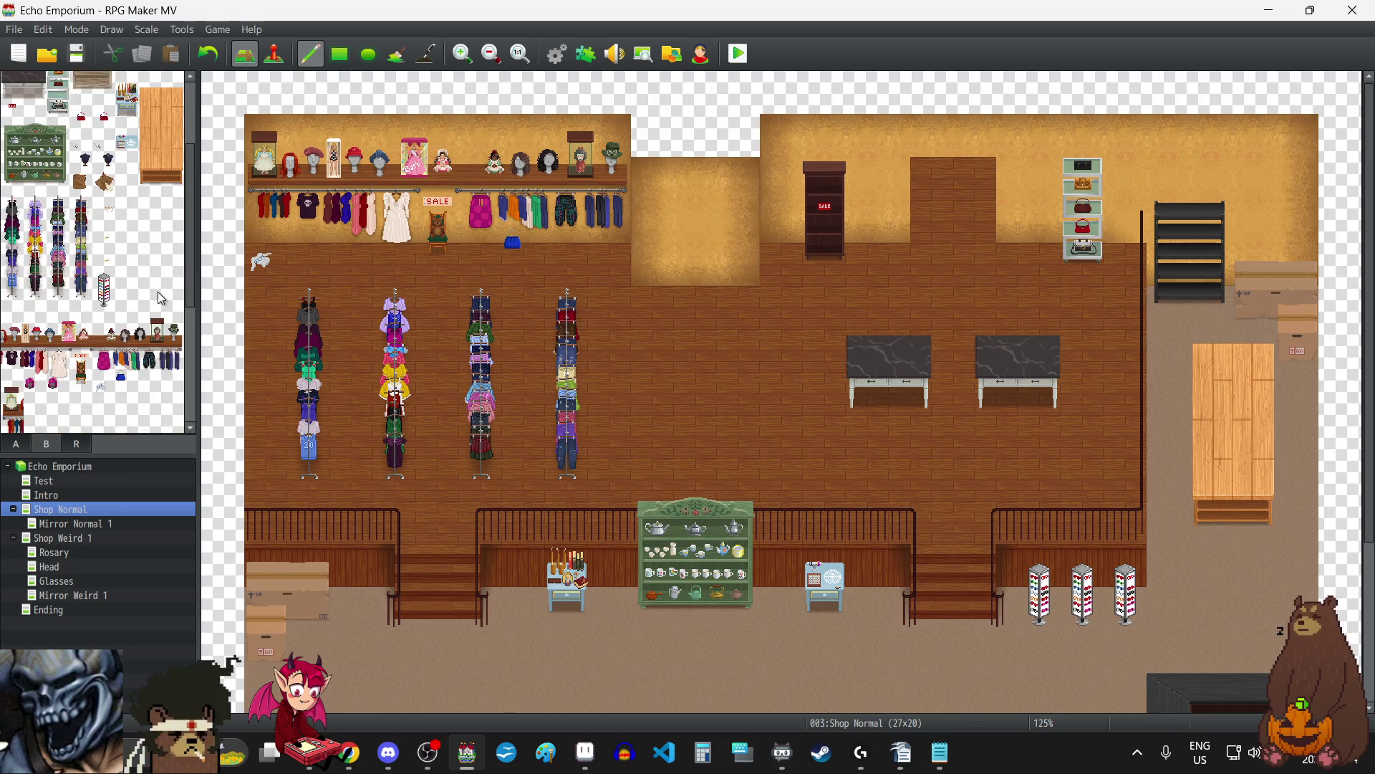
pyautogui.scroll(-5, 158, 291)
pyautogui.scroll(10, 156, 292)
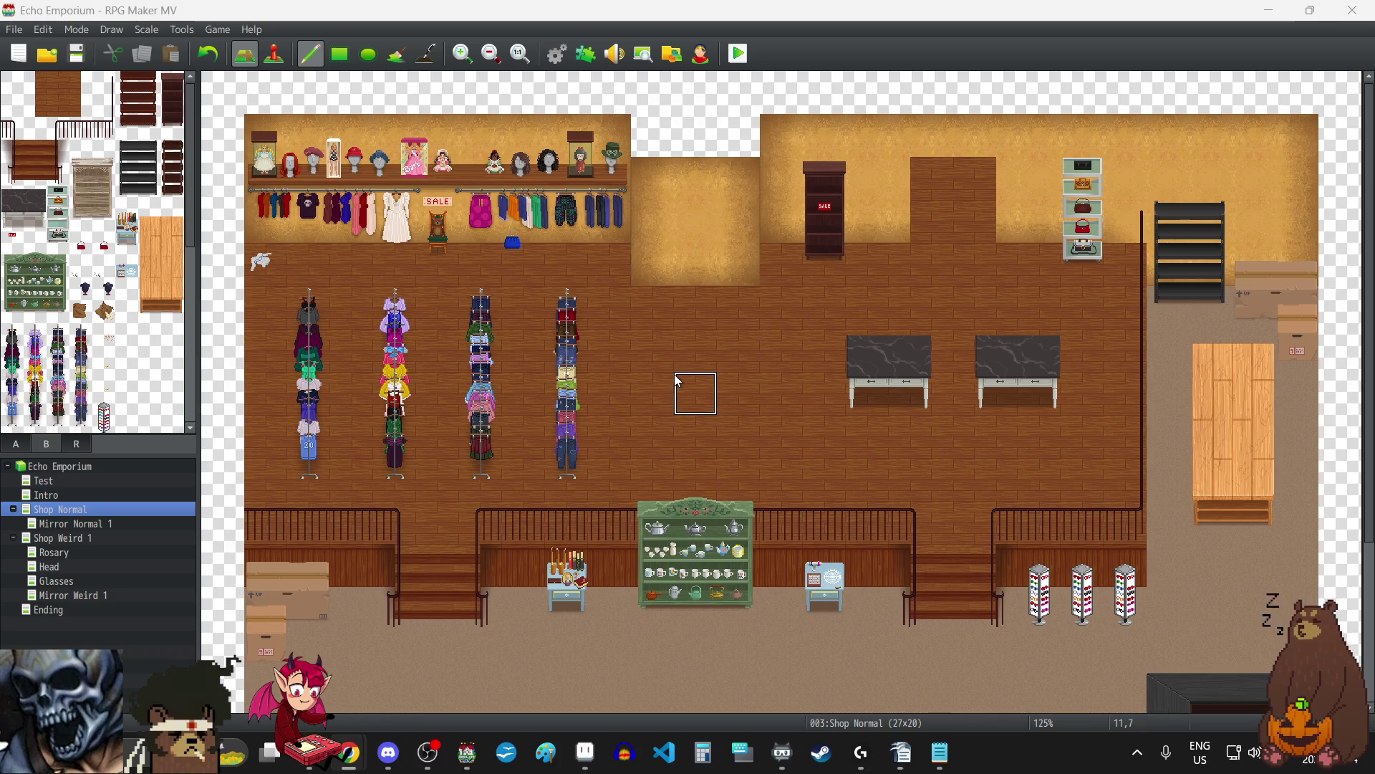
pyautogui.scroll(-5, 678, 381)
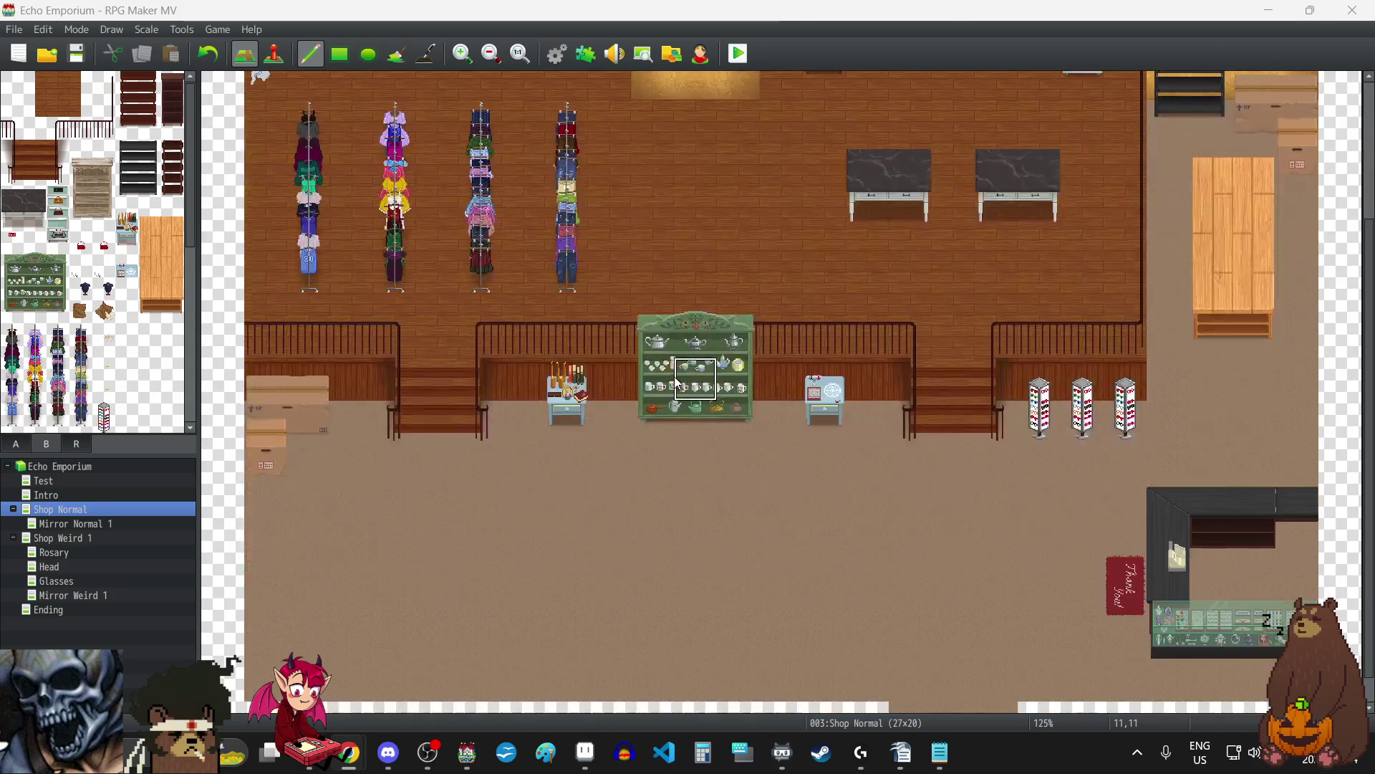
pyautogui.scroll(5, 676, 387)
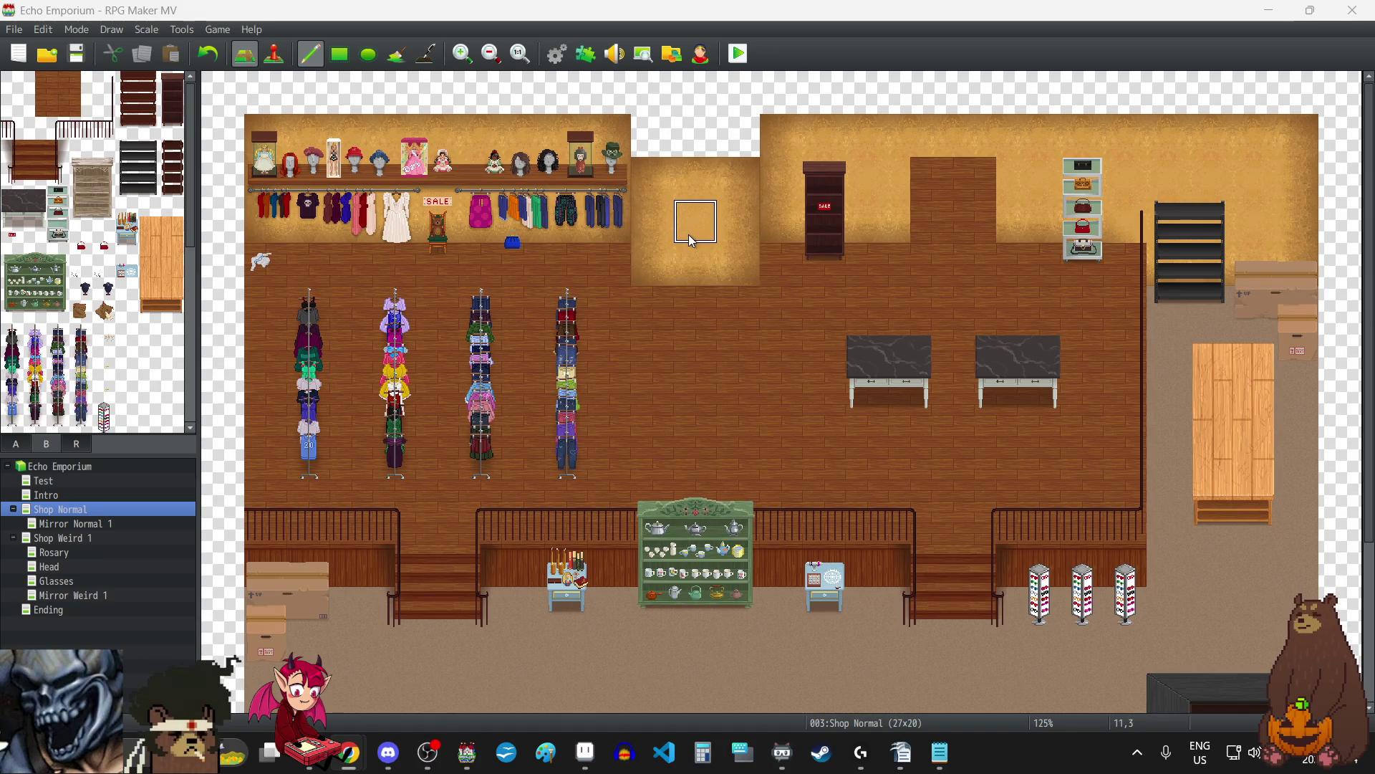
pyautogui.scroll(-6, 689, 236)
pyautogui.scroll(6, 690, 237)
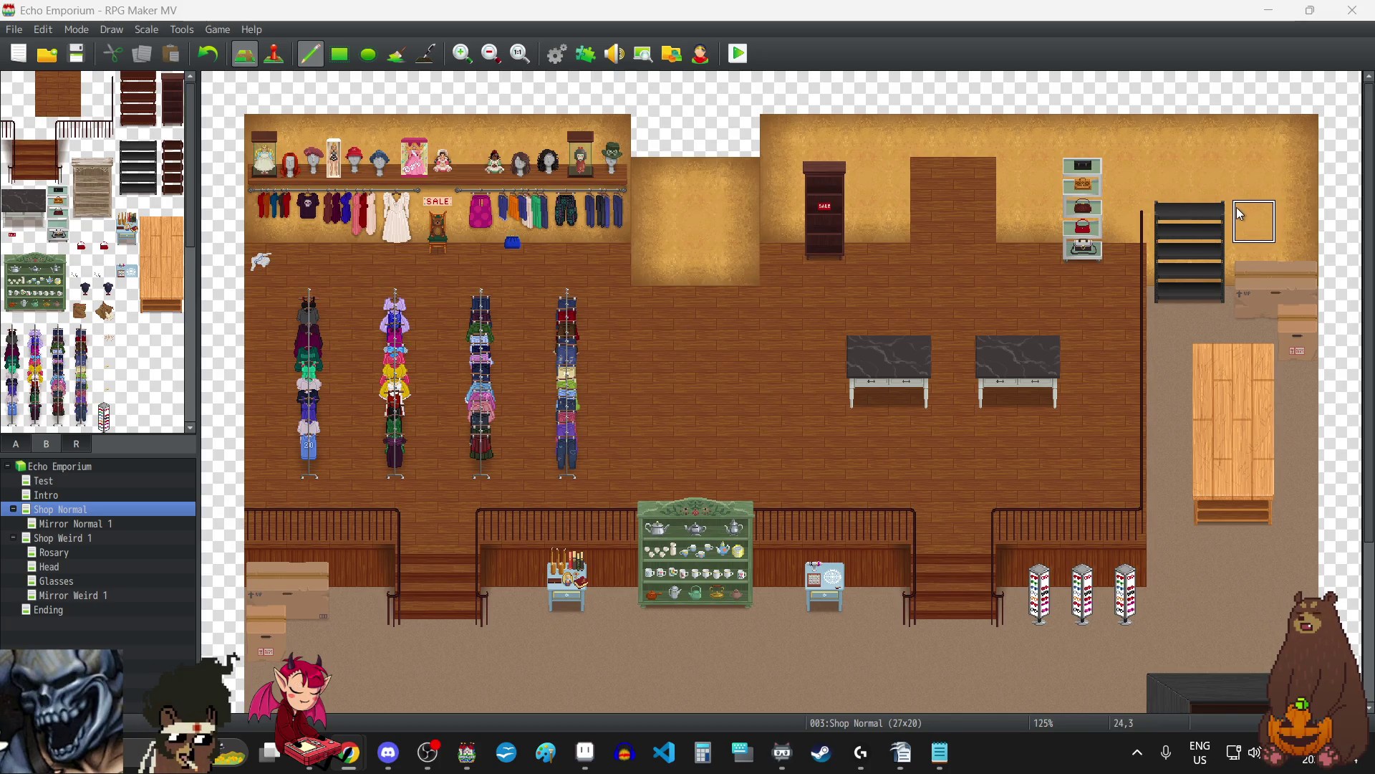
pyautogui.scroll(-3, 1241, 213)
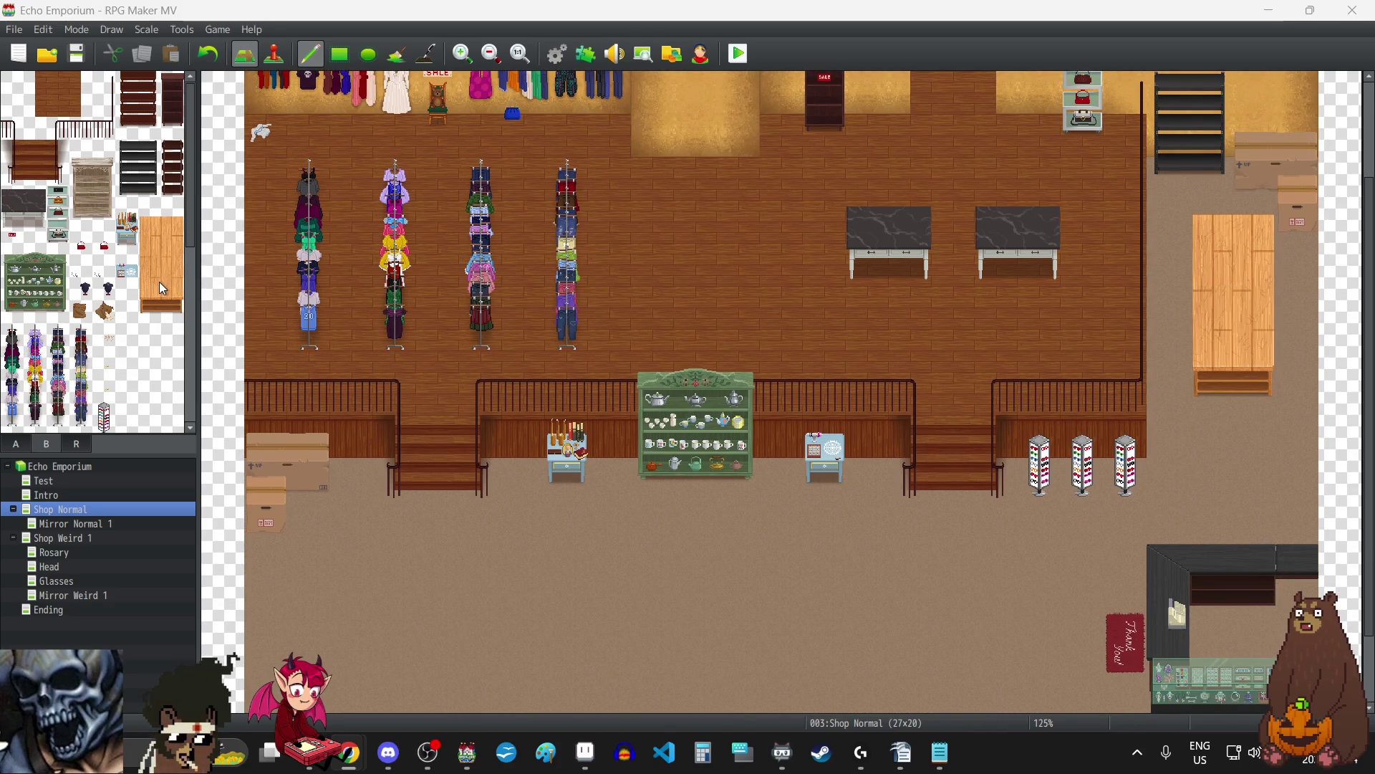
pyautogui.scroll(-10, 128, 304)
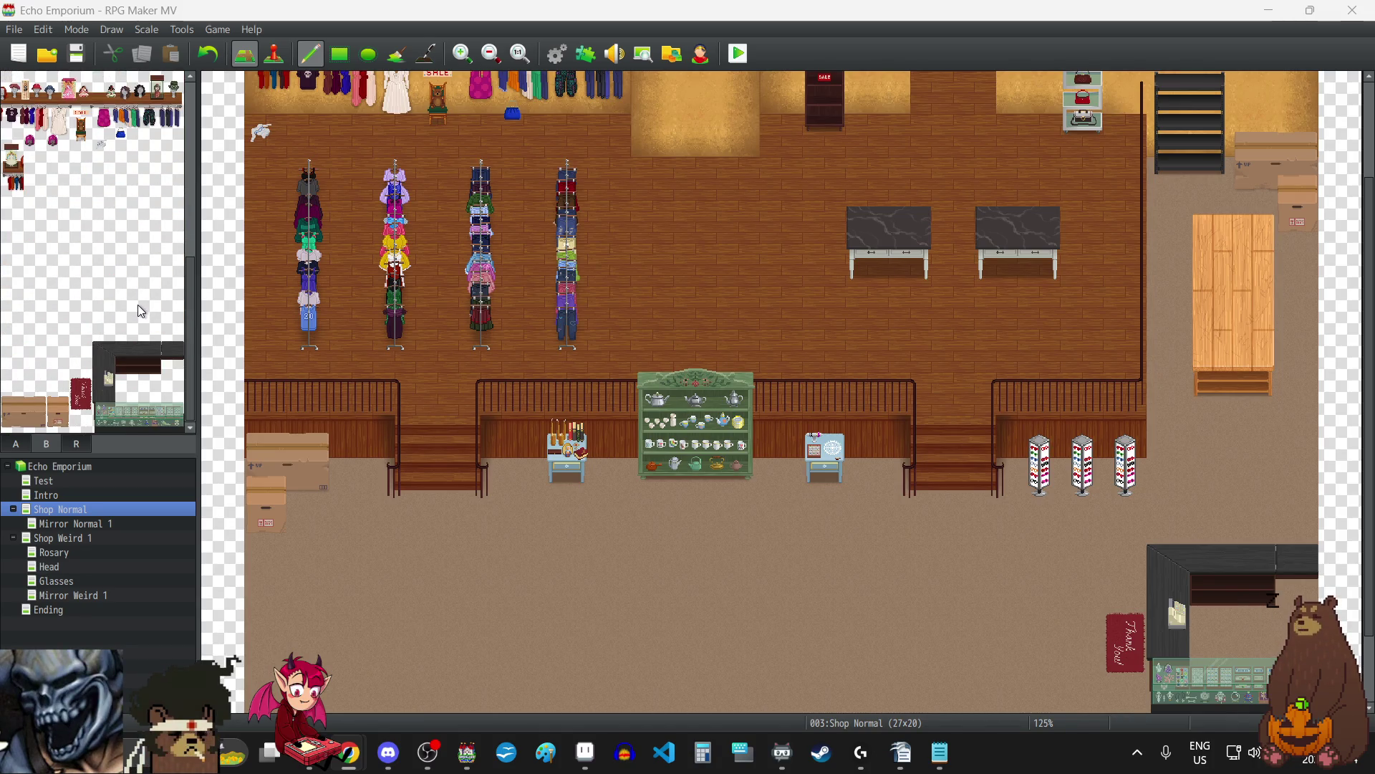
pyautogui.scroll(4, 139, 306)
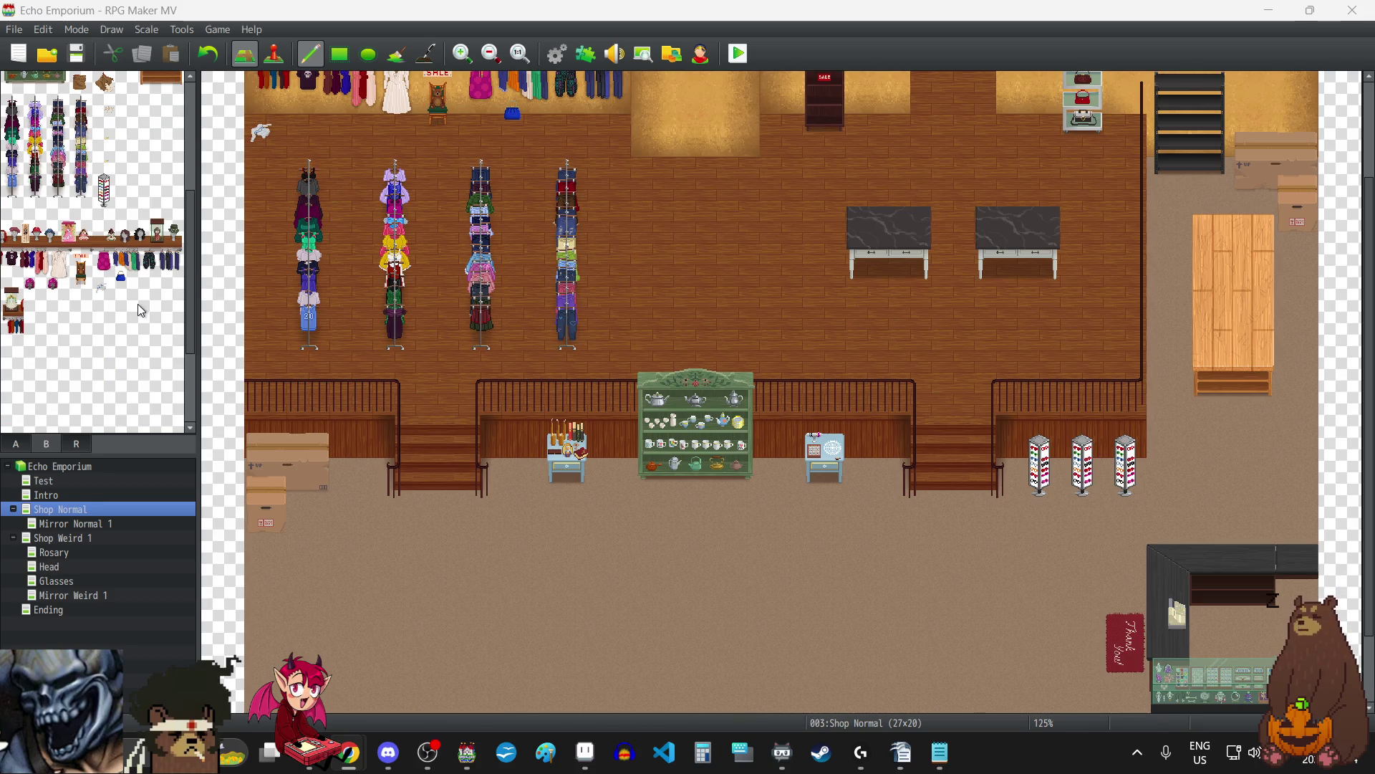
pyautogui.scroll(6, 138, 305)
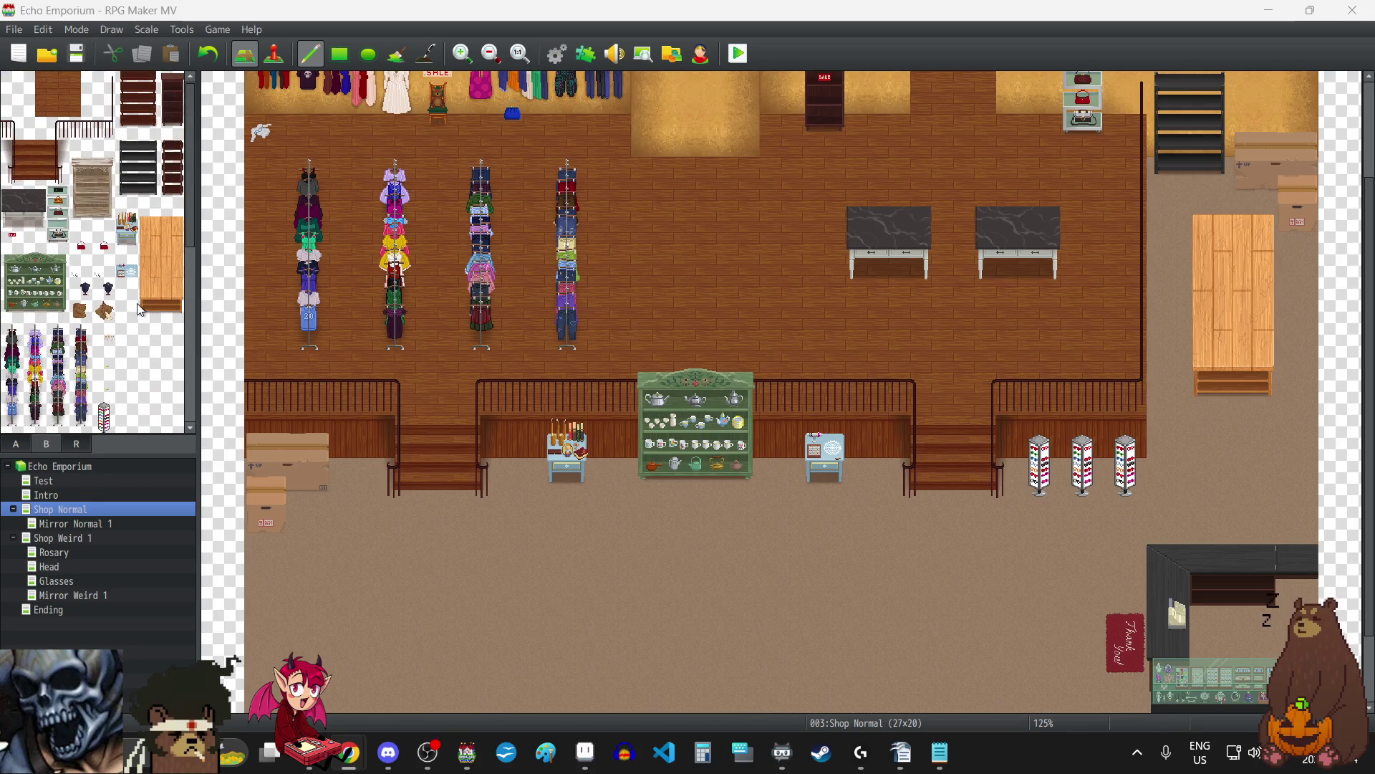